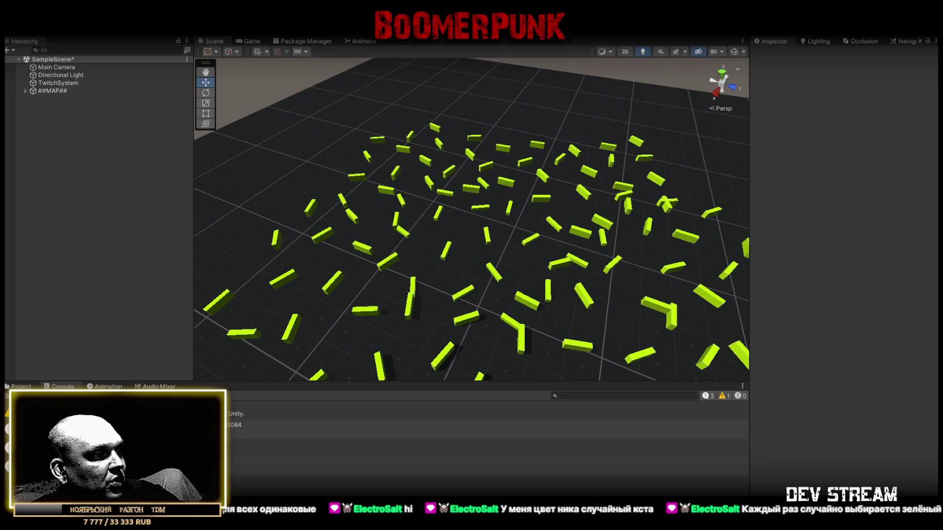
Step: Orbit closer to the yellow-green blocks and show the Assets > Prefabs folder in the Project window
{"action": "mouse_move", "coordinate": [454, 253]}
{"action": "left_mouse_down"}
{"action": "mouse_move", "coordinate": [527, 253]}
{"action": "mouse_move", "coordinate": [419, 254]}
{"action": "left_mouse_up"}
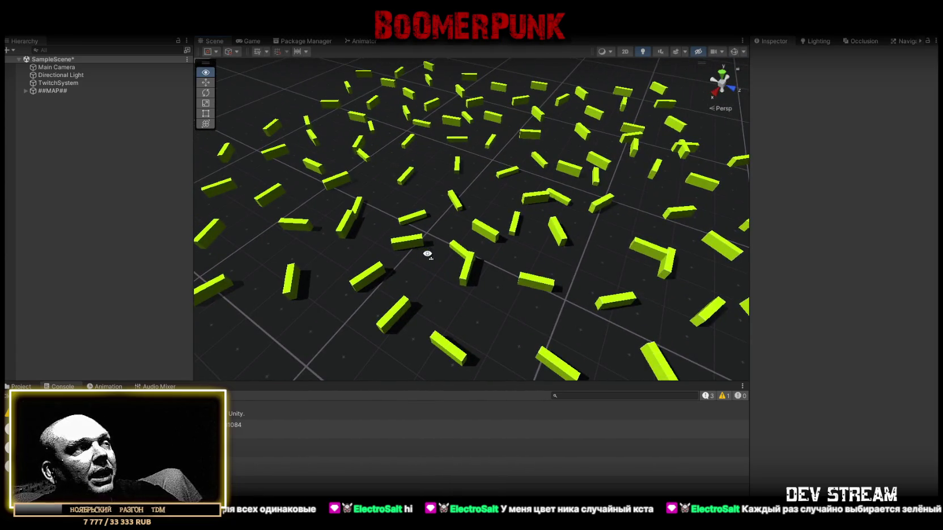
{"action": "left_click", "coordinate": [34, 386]}
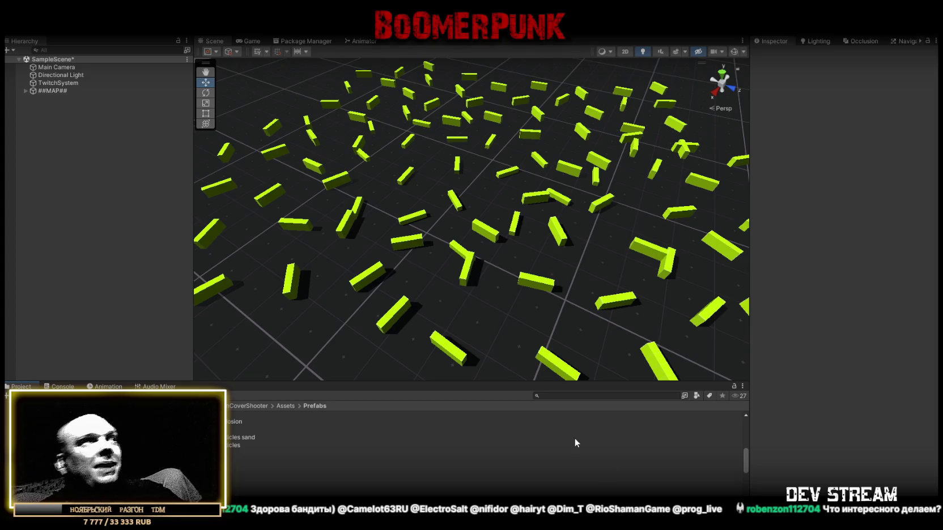
{"action": "mouse_move", "coordinate": [453, 255]}
{"action": "left_mouse_down"}
{"action": "mouse_move", "coordinate": [385, 265]}
{"action": "mouse_move", "coordinate": [700, 227]}
{"action": "mouse_move", "coordinate": [515, 213]}
{"action": "mouse_move", "coordinate": [554, 238]}
{"action": "mouse_move", "coordinate": [531, 232]}
{"action": "left_mouse_up"}
Step: Open the TRCchaters prefab in Prefab mode and orbit to face the soldier from the front
{"action": "scroll", "coordinate": [519, 217], "scroll_direction": "down", "scroll_amount": 10}
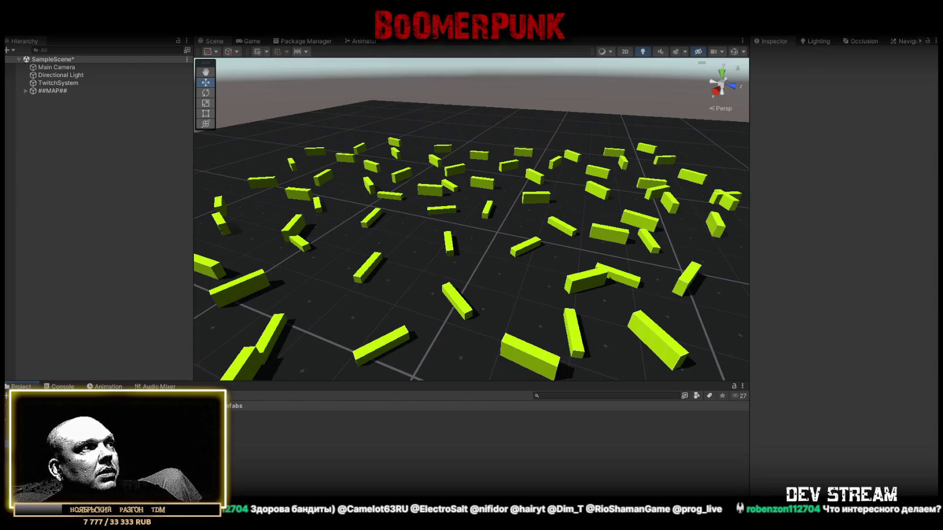
{"action": "double_click", "coordinate": [238, 415]}
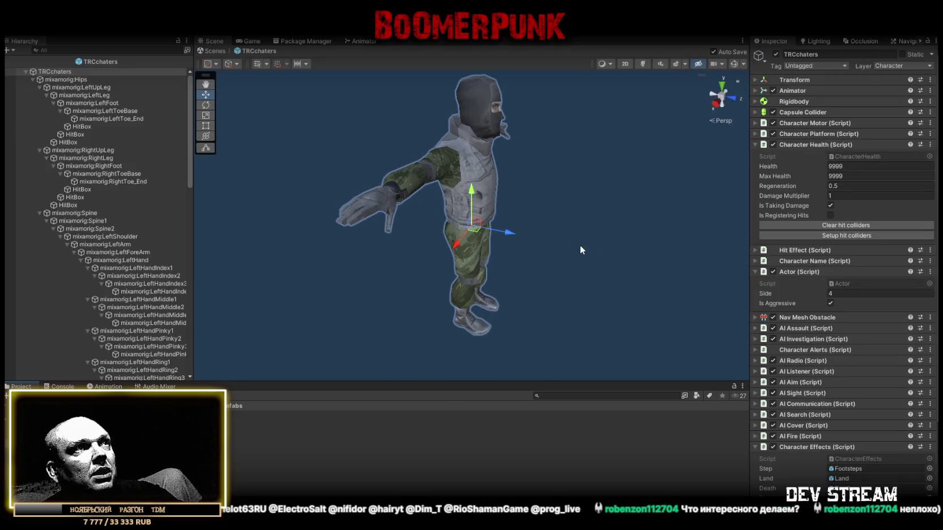
{"action": "mouse_move", "coordinate": [580, 245]}
{"action": "left_mouse_down"}
{"action": "mouse_move", "coordinate": [511, 204]}
{"action": "mouse_move", "coordinate": [379, 204]}
{"action": "mouse_move", "coordinate": [439, 171]}
{"action": "mouse_move", "coordinate": [551, 196]}
{"action": "mouse_move", "coordinate": [610, 244]}
{"action": "mouse_move", "coordinate": [677, 228]}
{"action": "mouse_move", "coordinate": [717, 196]}
{"action": "mouse_move", "coordinate": [771, 187]}
{"action": "mouse_move", "coordinate": [226, 207]}
{"action": "mouse_move", "coordinate": [282, 214]}
{"action": "mouse_move", "coordinate": [241, 197]}
{"action": "mouse_move", "coordinate": [264, 242]}
{"action": "mouse_move", "coordinate": [349, 234]}
{"action": "mouse_move", "coordinate": [343, 272]}
{"action": "left_mouse_up"}
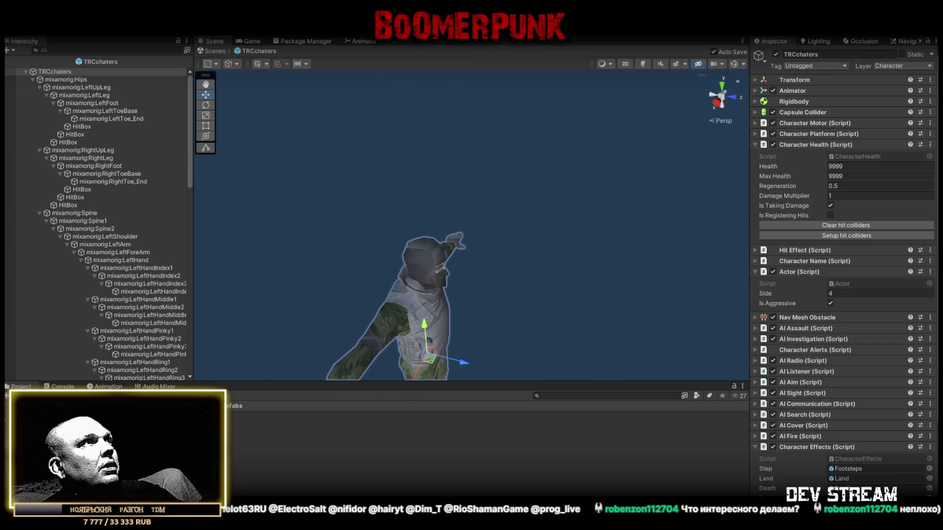
Step: Frame the TRCchaters character, then exit Prefab mode back to SampleScene
{"action": "key", "text": "f"}
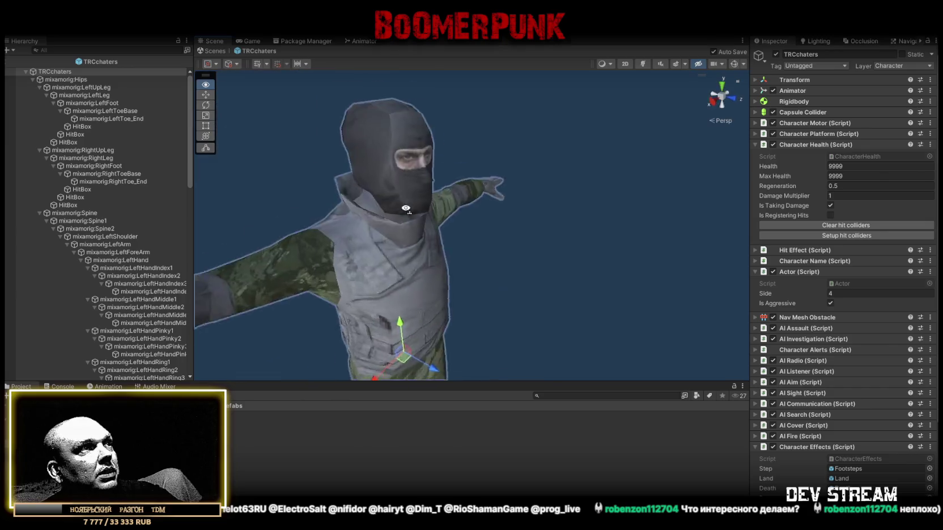
{"action": "left_click", "coordinate": [208, 52]}
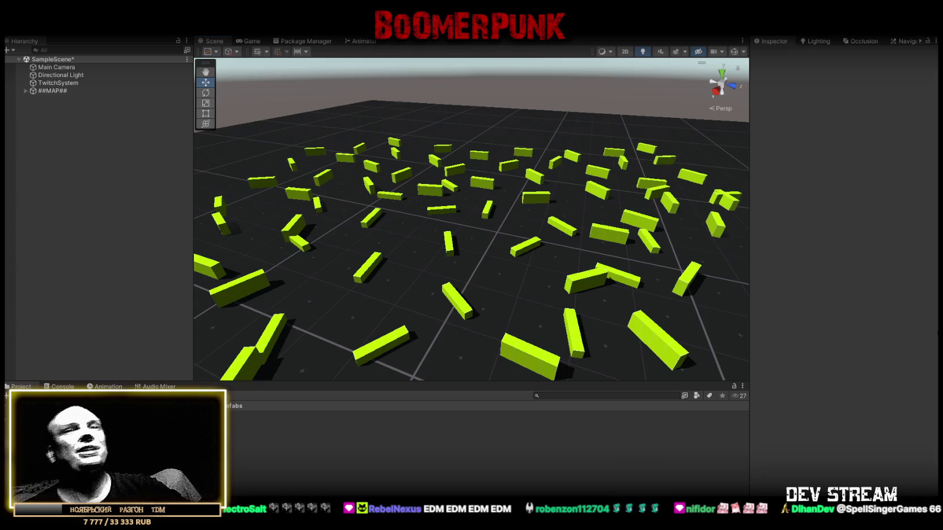
Step: Reopen the TRCchaters prefab and orbit and zoom to view the soldier from the side
{"action": "mouse_move", "coordinate": [536, 237]}
{"action": "left_mouse_down"}
{"action": "mouse_move", "coordinate": [498, 237]}
{"action": "mouse_move", "coordinate": [414, 202]}
{"action": "mouse_move", "coordinate": [497, 250]}
{"action": "mouse_move", "coordinate": [574, 243]}
{"action": "left_mouse_up"}
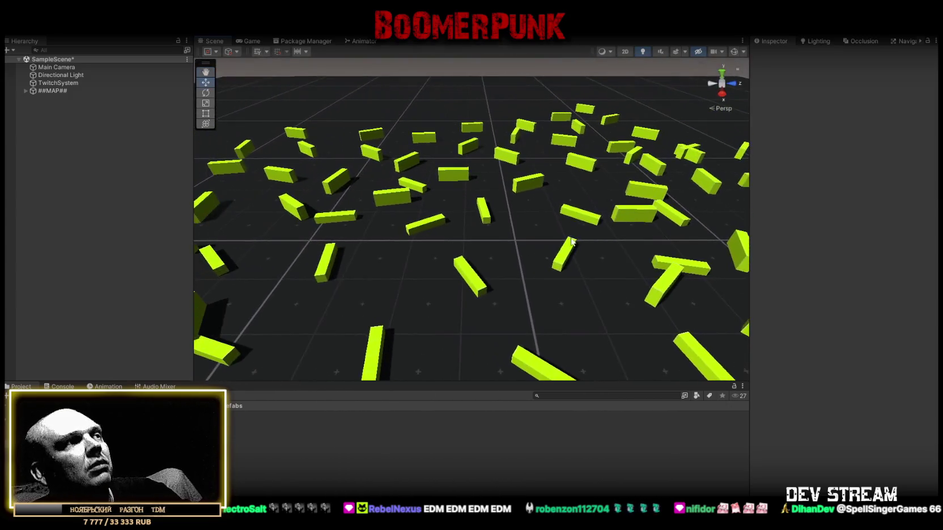
{"action": "double_click", "coordinate": [229, 414]}
{"action": "mouse_move", "coordinate": [514, 252]}
{"action": "left_mouse_down"}
{"action": "mouse_move", "coordinate": [734, 278]}
{"action": "mouse_move", "coordinate": [505, 226]}
{"action": "mouse_move", "coordinate": [681, 215]}
{"action": "left_mouse_up"}
{"action": "left_click_drag", "start_coordinate": [843, 194], "coordinate": [448, 230]}
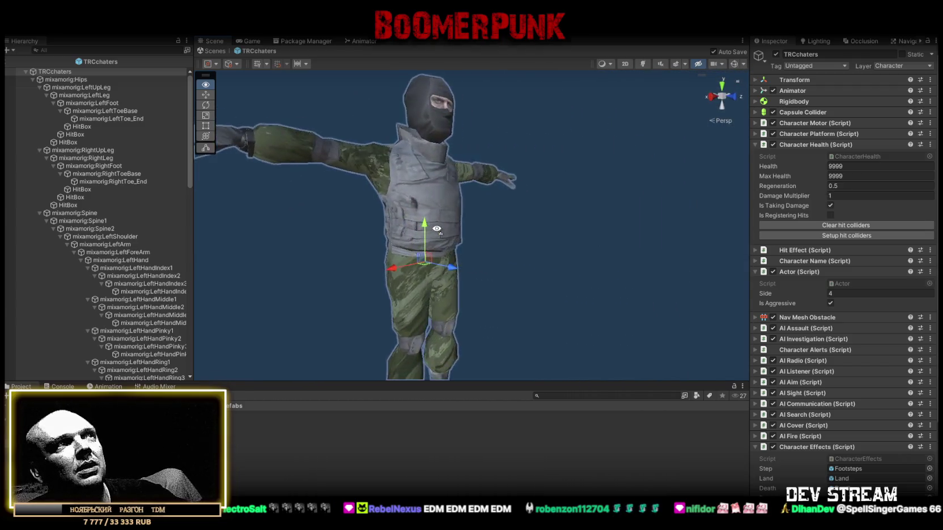
{"action": "scroll", "coordinate": [434, 234], "scroll_direction": "down", "scroll_amount": 5}
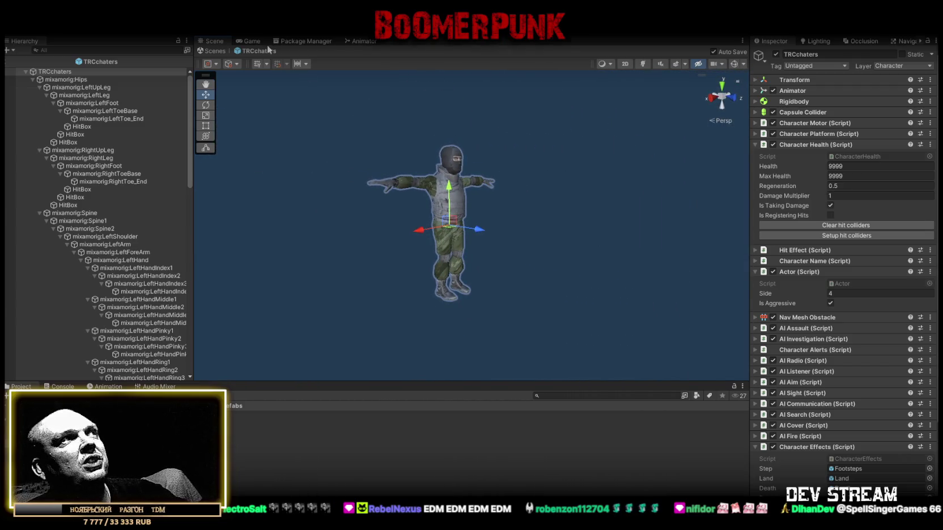
Step: Exit the TRCchaters prefab through the breadcrumb back to SampleScene
{"action": "left_click", "coordinate": [209, 49]}
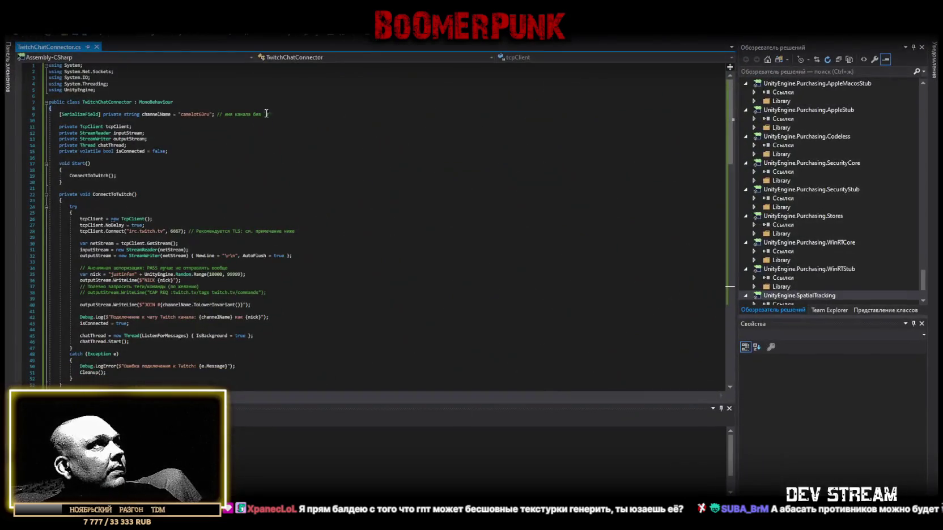
Step: Overwrite TwitchChatConnector.cs with the new code containing the fallback palette, gizmos and ChatEvent struct
{"action": "scroll", "coordinate": [207, 197], "scroll_direction": "down", "scroll_amount": 20}
{"action": "scroll", "coordinate": [208, 197], "scroll_direction": "down", "scroll_amount": 2}
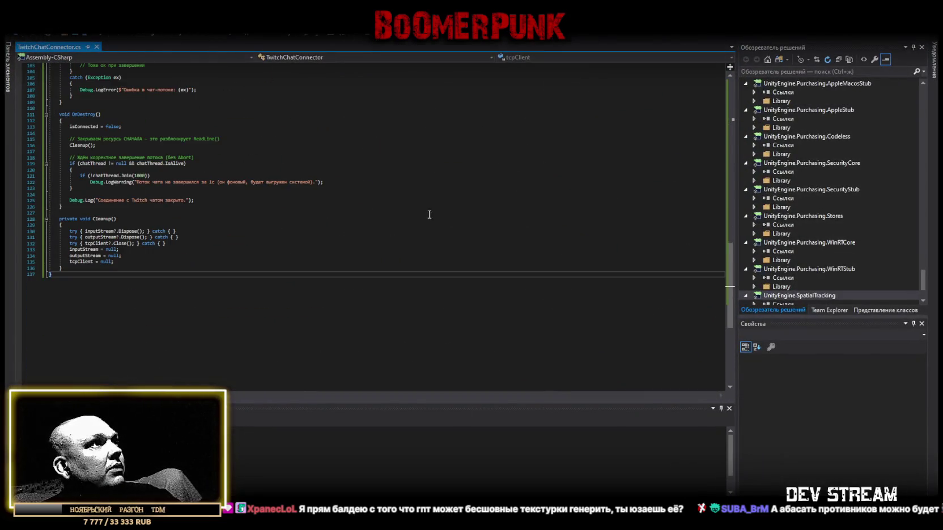
{"action": "key", "text": "ctrl+a"}
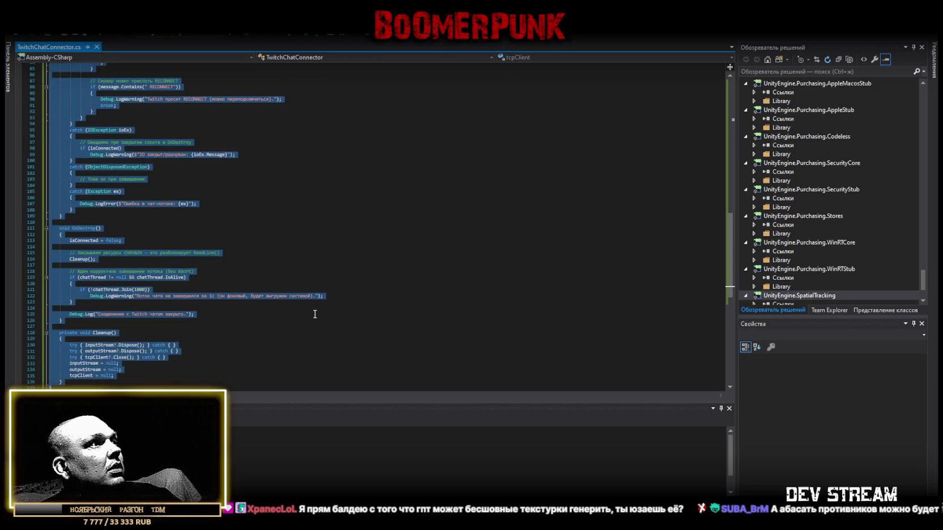
{"action": "key", "text": "ctrl+v"}
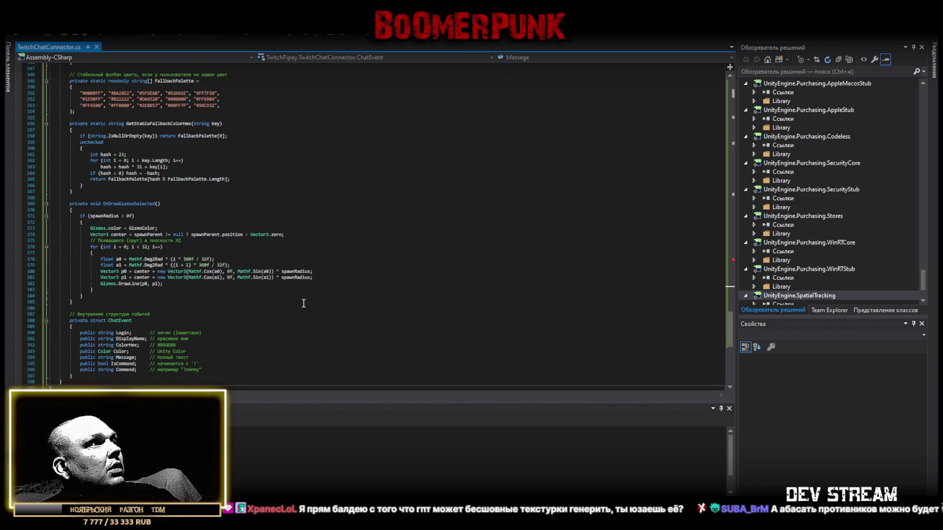
{"action": "scroll", "coordinate": [306, 306], "scroll_direction": "down", "scroll_amount": 1}
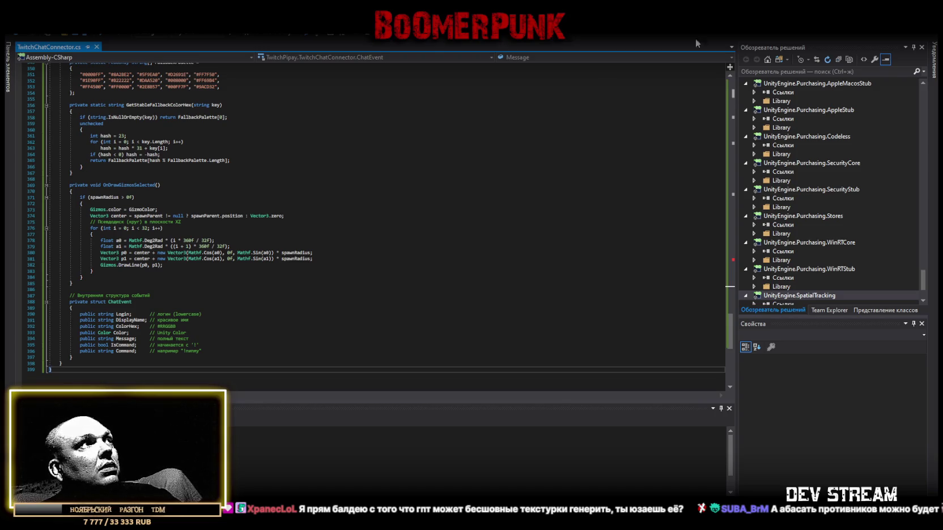
{"action": "scroll", "coordinate": [331, 209], "scroll_direction": "up", "scroll_amount": 4}
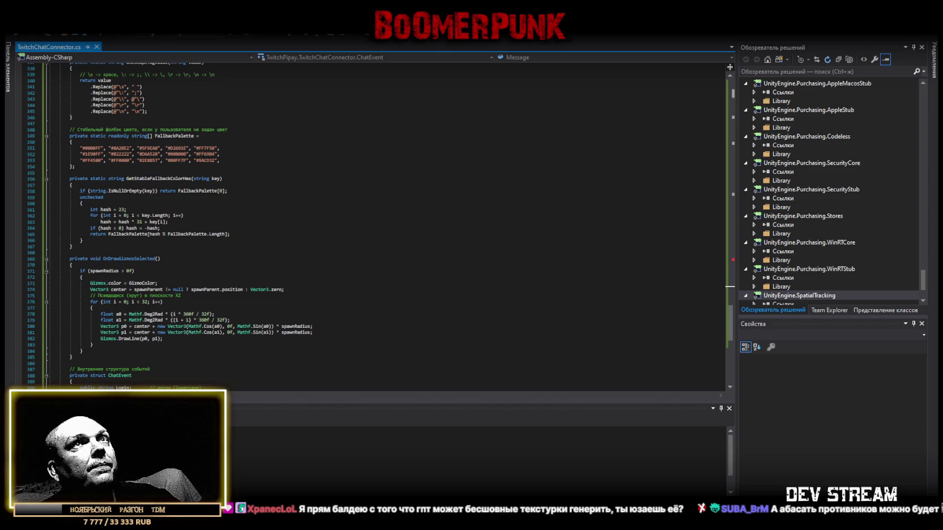
{"action": "key", "text": "alt+Tab"}
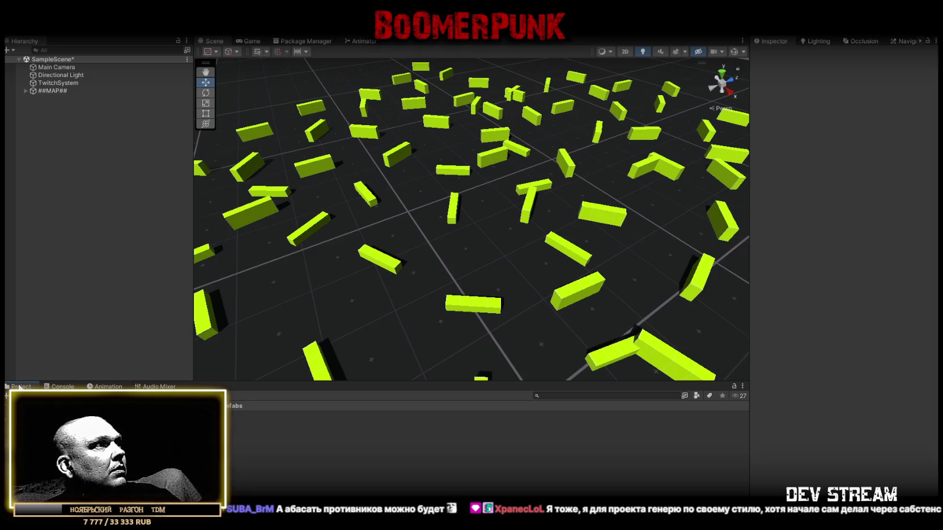
Step: Check the TwitchPipayPlayer compile error, then select the Twitch Chat Connector script in Scripts and view its options
{"action": "left_click", "coordinate": [53, 387]}
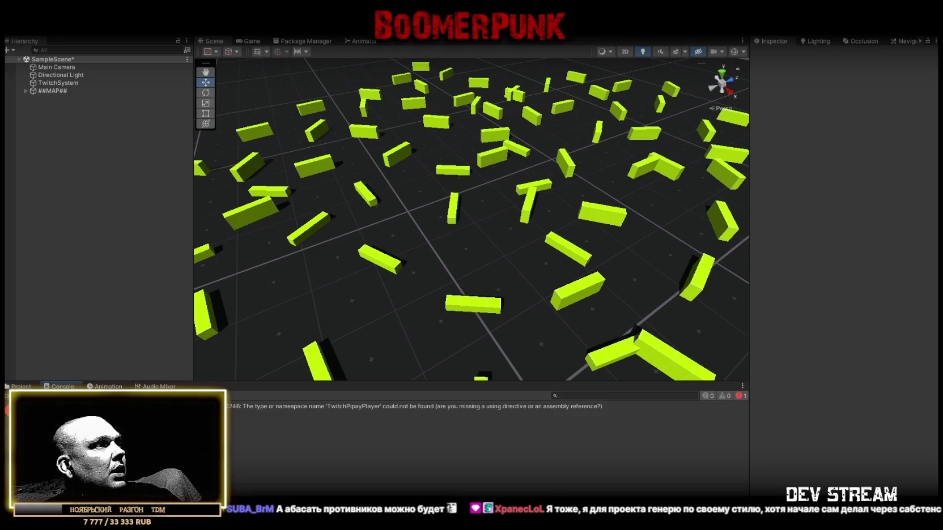
{"action": "left_click", "coordinate": [25, 387]}
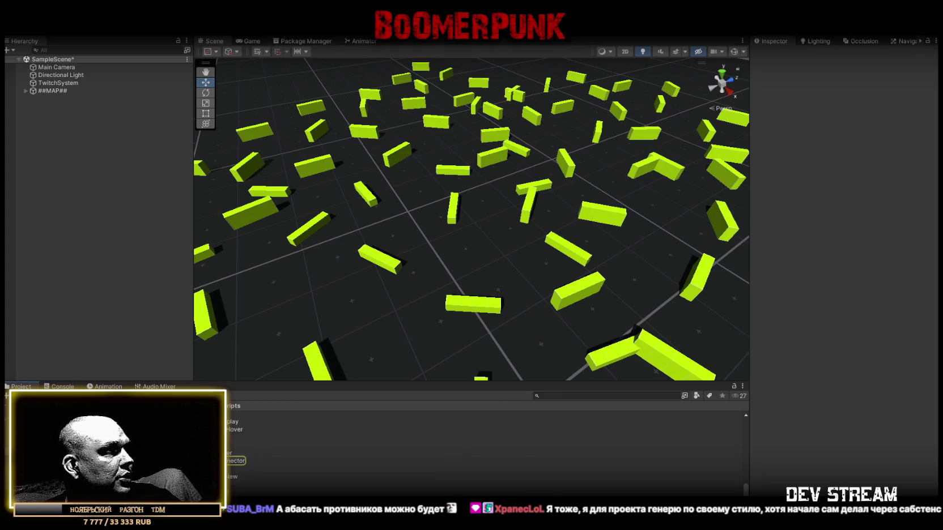
{"action": "left_click", "coordinate": [113, 460]}
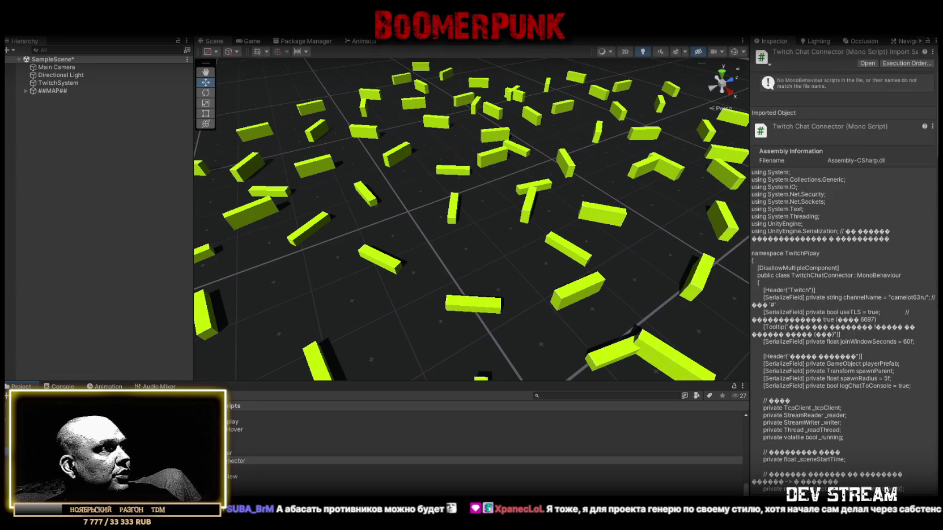
{"action": "right_click", "coordinate": [114, 461]}
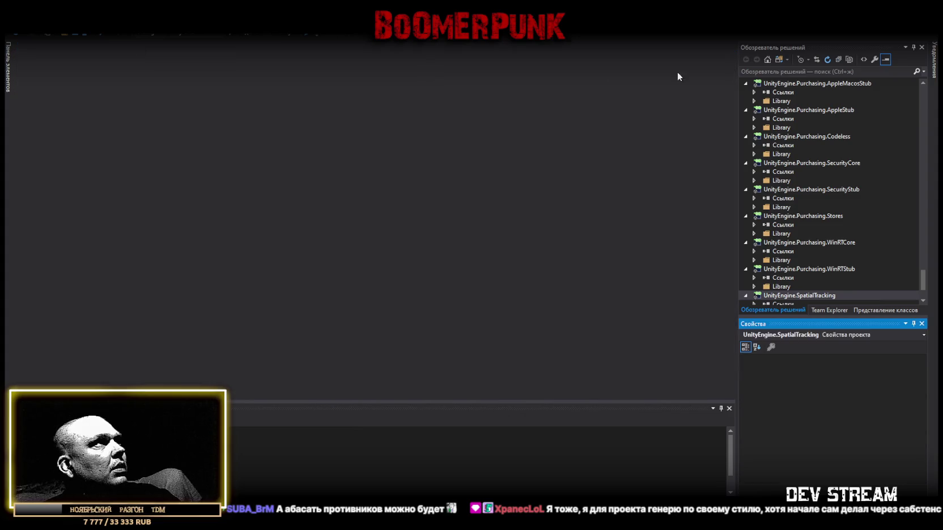
{"action": "key", "text": "alt+Tab"}
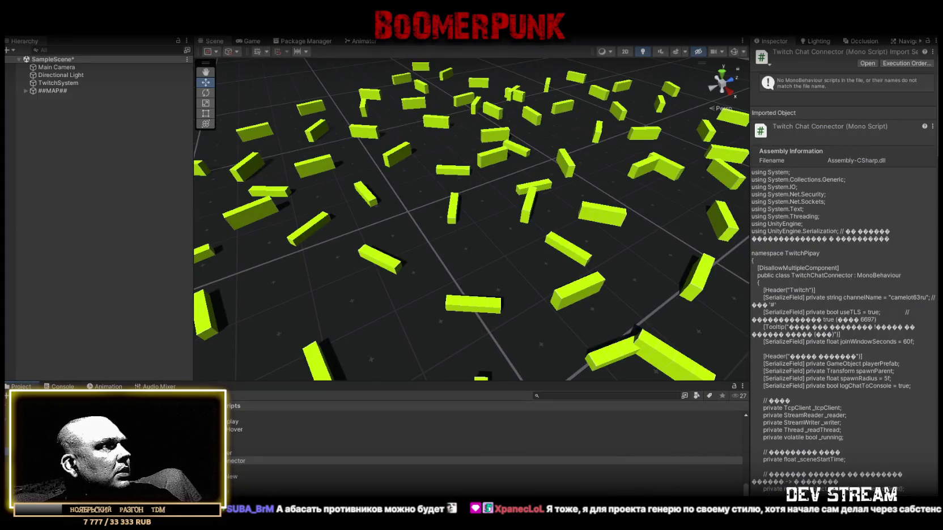
Step: Create a new !TWITCH folder among the scripts
{"action": "right_click", "coordinate": [53, 461]}
{"action": "mouse_move", "coordinate": [100, 191]}
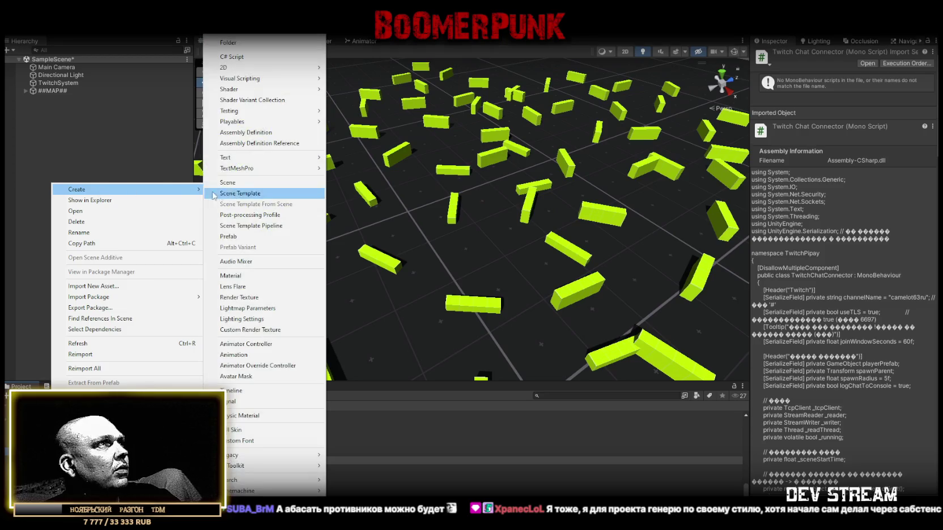
{"action": "left_click", "coordinate": [247, 42]}
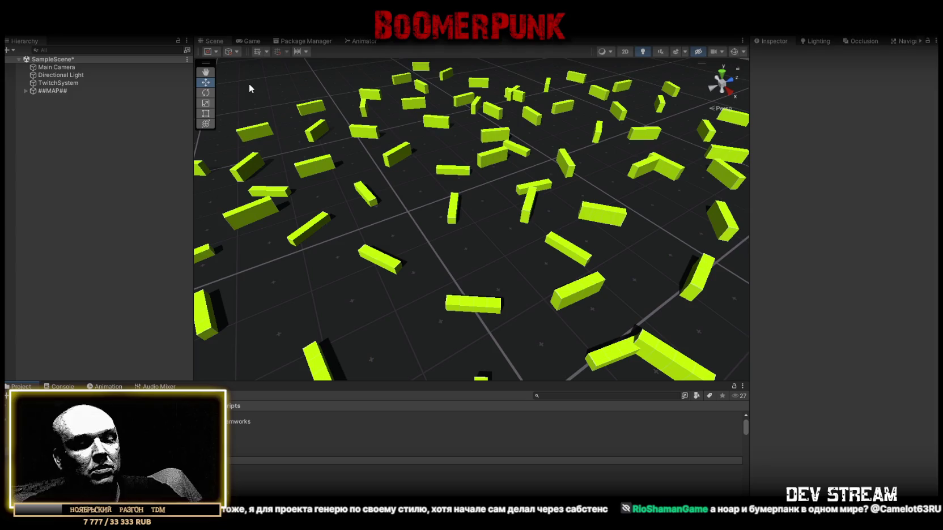
Step: Add a new C# script inside the !TWITCH folder
{"action": "right_click", "coordinate": [249, 161]}
{"action": "left_click", "coordinate": [425, 71]}
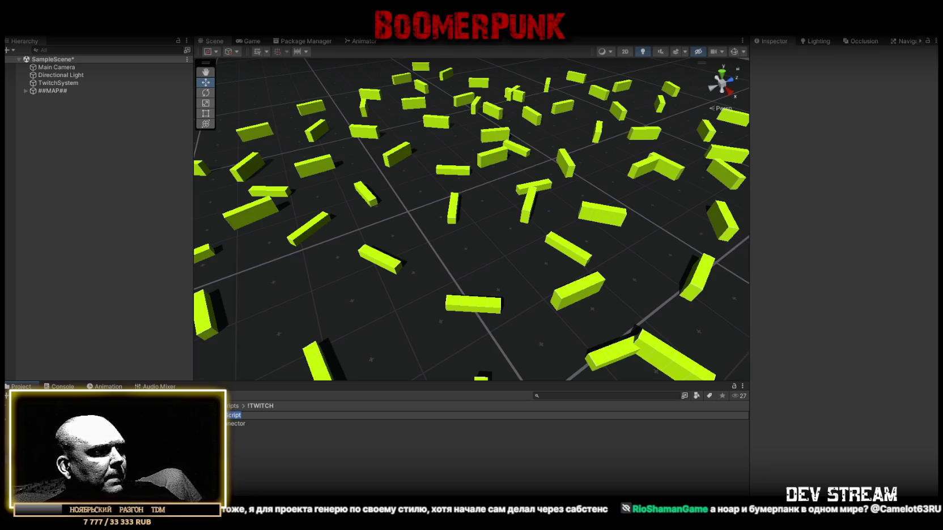
{"action": "key", "text": "Return"}
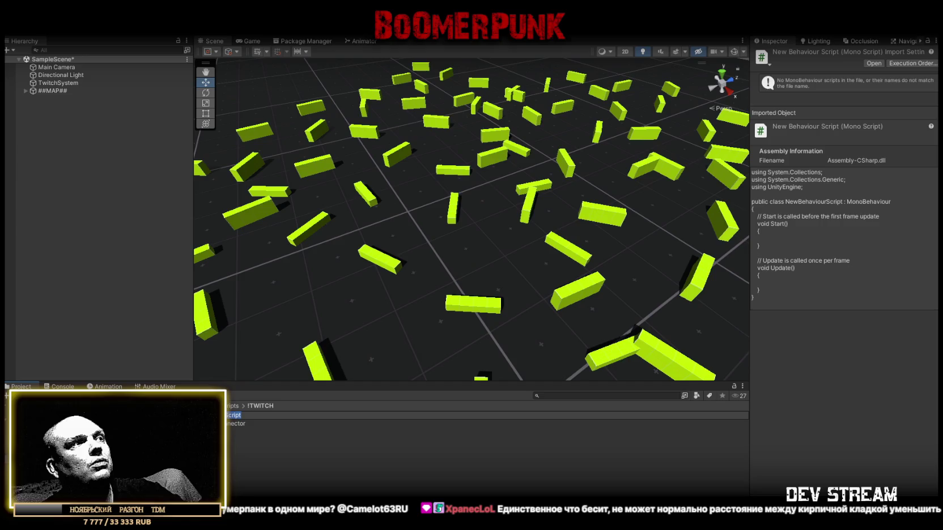
{"action": "type", "text": "TwitchPipayPlayer"}
Step: Confirm the name TwitchPipayPlayer for the new script and open it in the code editor
{"action": "key", "text": "Return"}
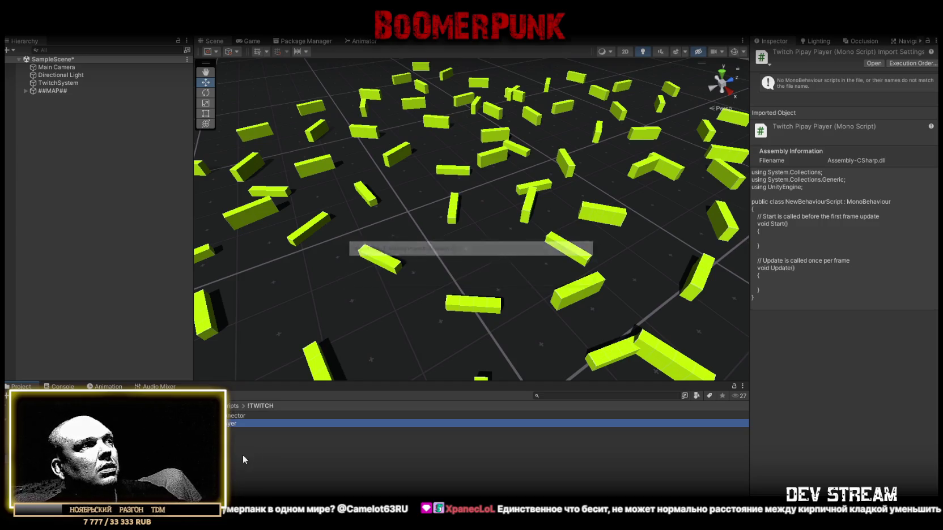
{"action": "key", "text": "Return"}
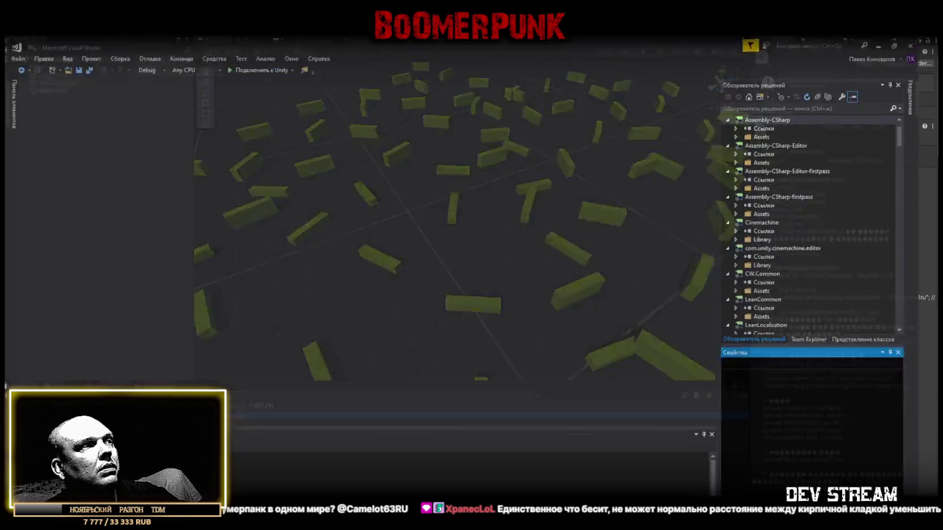
{"action": "key", "text": "alt+Tab"}
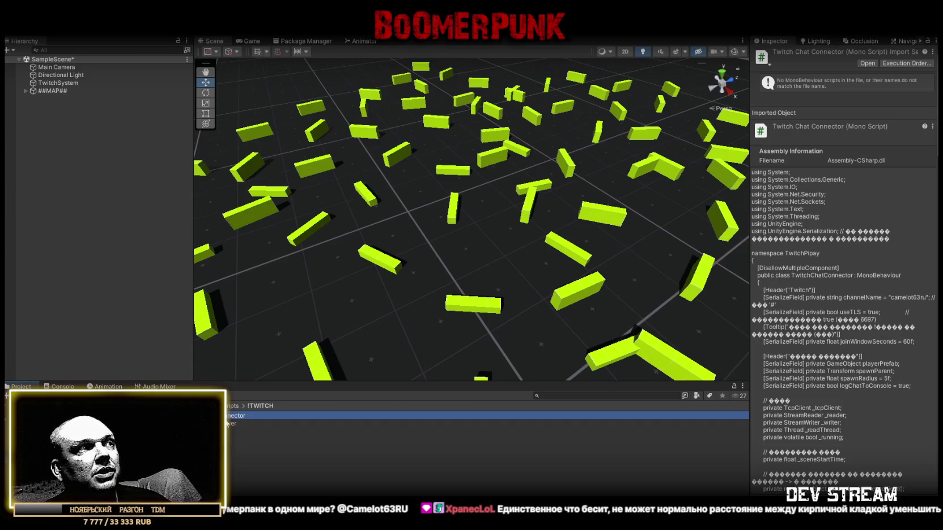
Step: Swap TwitchPipayPlayer's template for the full name, lives and UI text code and save it
{"action": "double_click", "coordinate": [229, 424]}
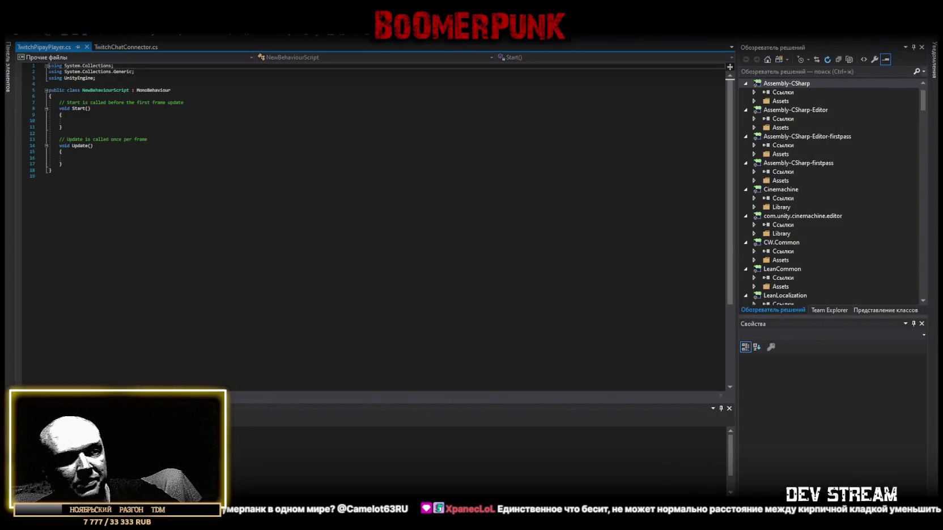
{"action": "key", "text": "ctrl+a"}
{"action": "key", "text": "Delete"}
{"action": "key", "text": "ctrl+v"}
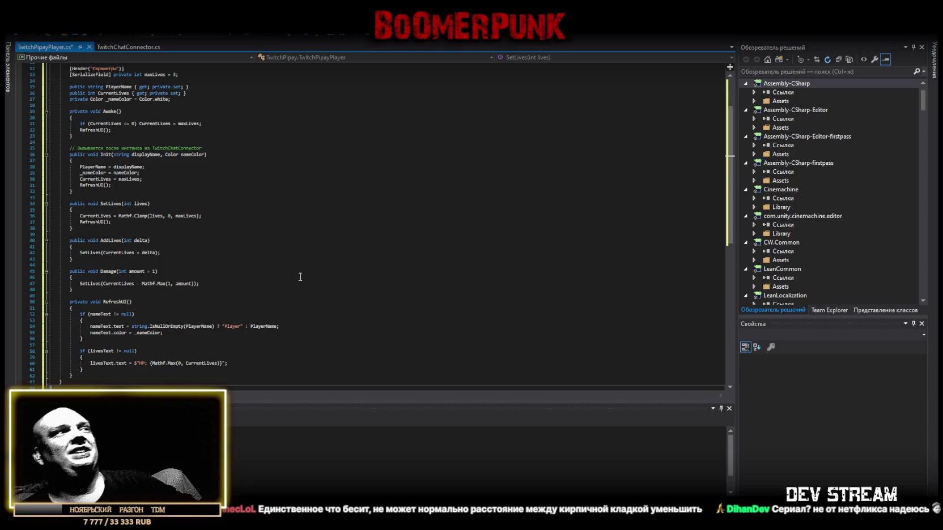
{"action": "key", "text": "ctrl+s"}
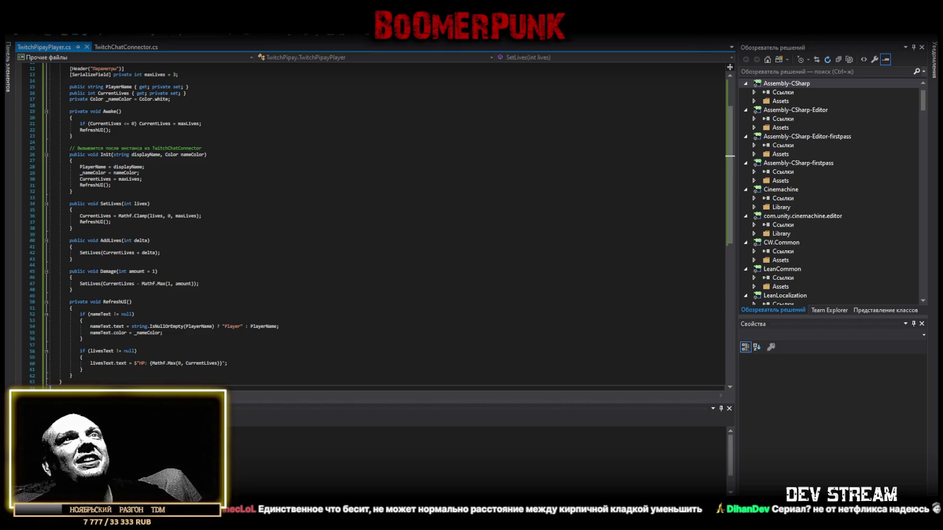
{"action": "key", "text": "alt+Tab"}
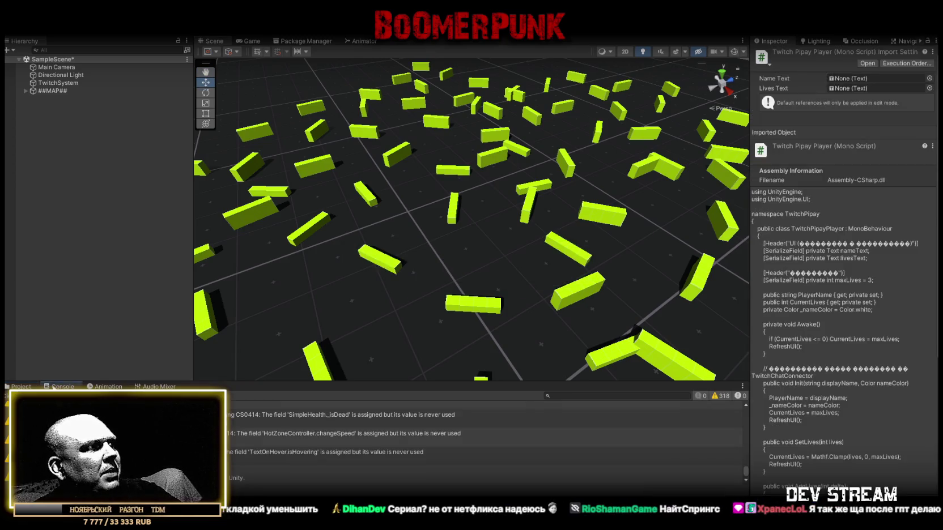
Step: Tilt and pull back the Scene view over the yellow boxes, then open the Prefabs folder
{"action": "left_click", "coordinate": [15, 386]}
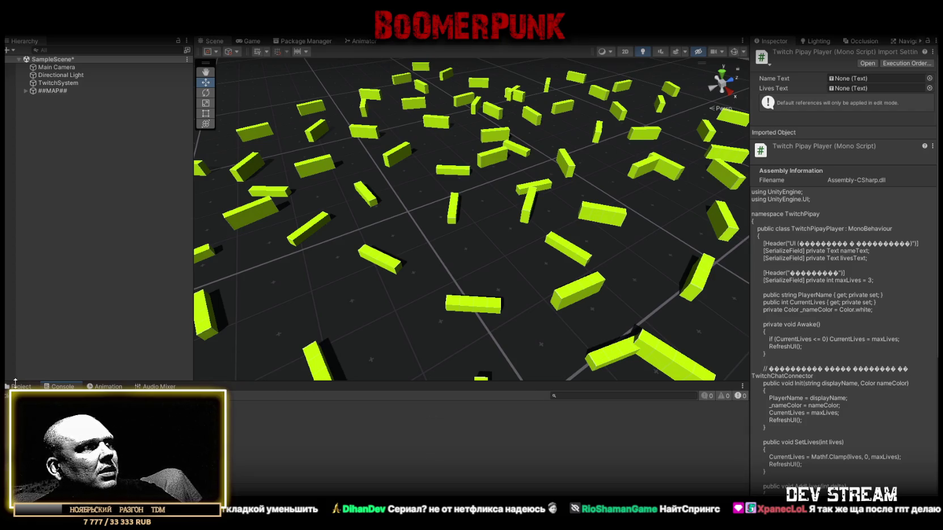
{"action": "left_click_drag", "start_coordinate": [391, 293], "coordinate": [391, 175]}
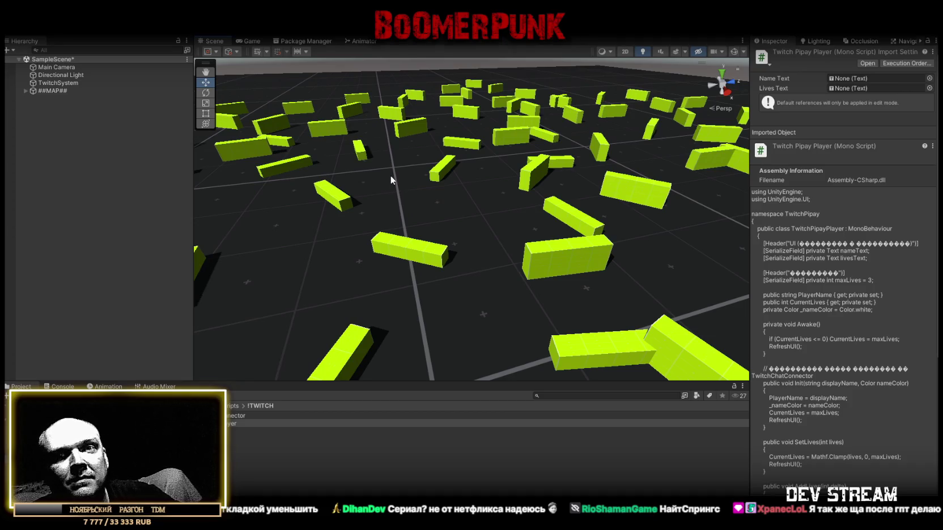
{"action": "mouse_move", "coordinate": [459, 173]}
{"action": "left_mouse_down"}
{"action": "mouse_move", "coordinate": [482, 247]}
{"action": "mouse_move", "coordinate": [522, 227]}
{"action": "mouse_move", "coordinate": [487, 252]}
{"action": "left_mouse_up"}
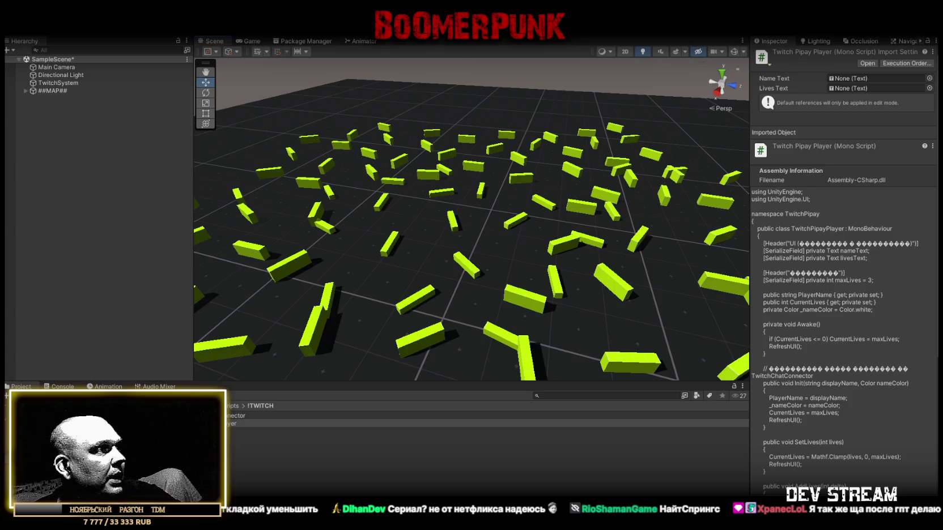
{"action": "left_click", "coordinate": [227, 421]}
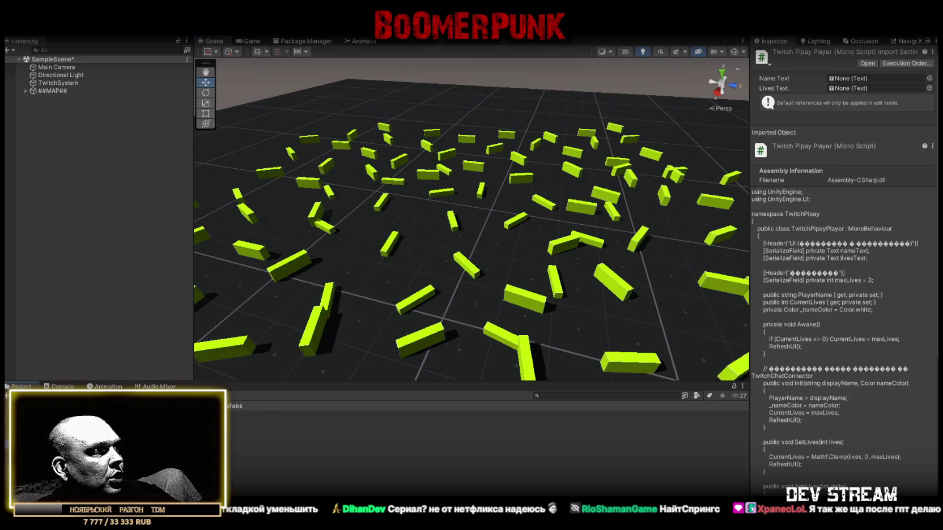
Step: Select TRCchaters, collapse its Character Health, Actor and Character Effects components, and enter Prefab Mode
{"action": "left_click", "coordinate": [464, 415]}
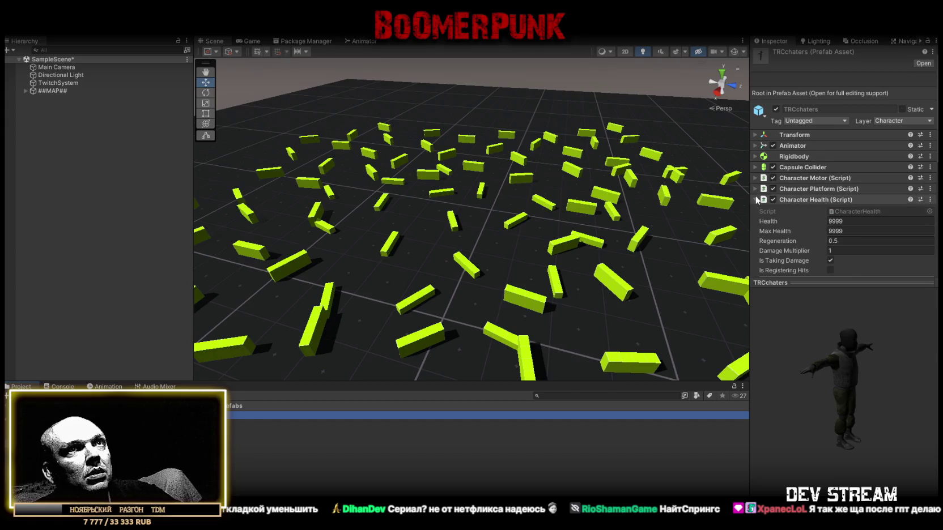
{"action": "left_click", "coordinate": [757, 200]}
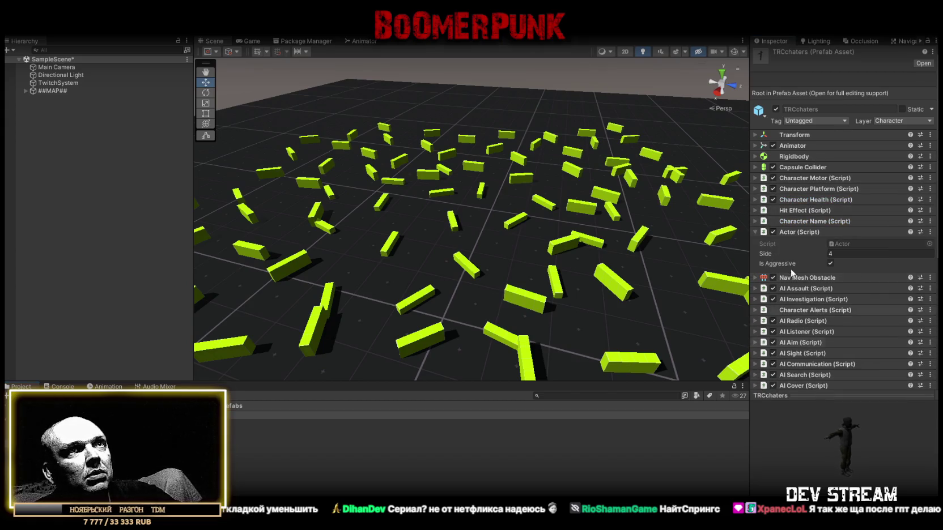
{"action": "left_click", "coordinate": [755, 232]}
{"action": "scroll", "coordinate": [777, 308], "scroll_direction": "down", "scroll_amount": 5}
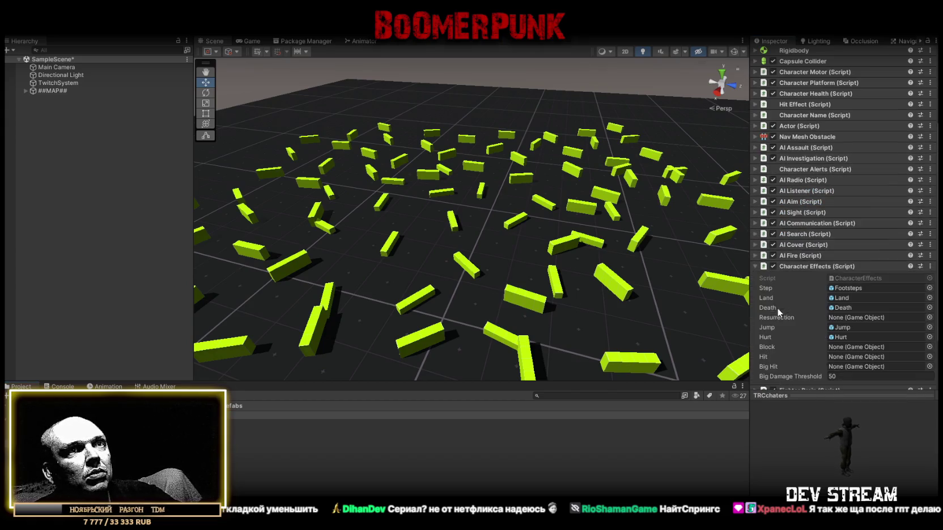
{"action": "left_click", "coordinate": [756, 266]}
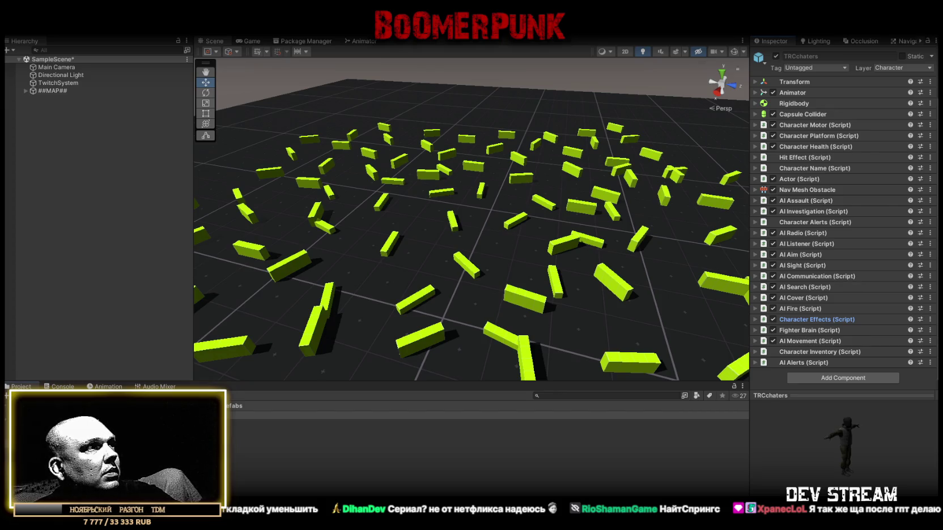
{"action": "key", "text": "Return"}
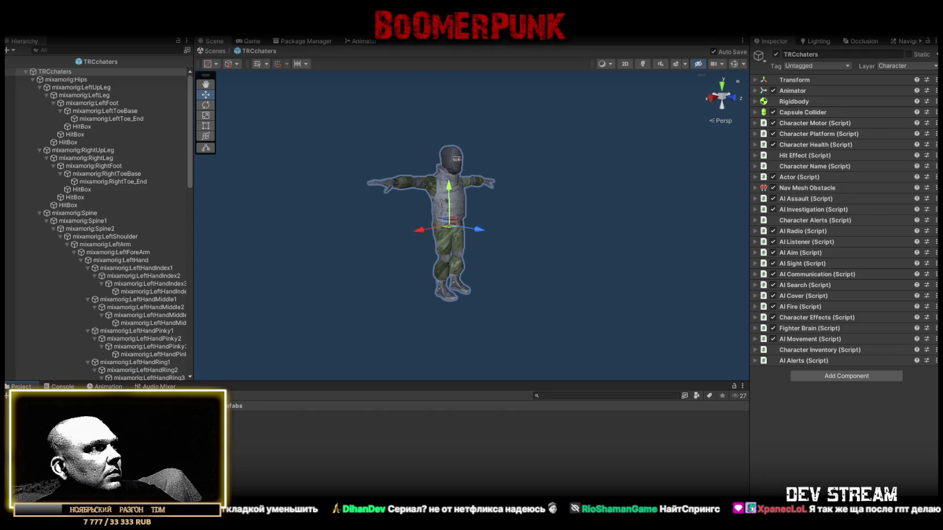
Step: Collapse the bone tree and add the TwitchPipayPlayer script to TRCchaters, with Max Lives 3
{"action": "left_click", "coordinate": [25, 71]}
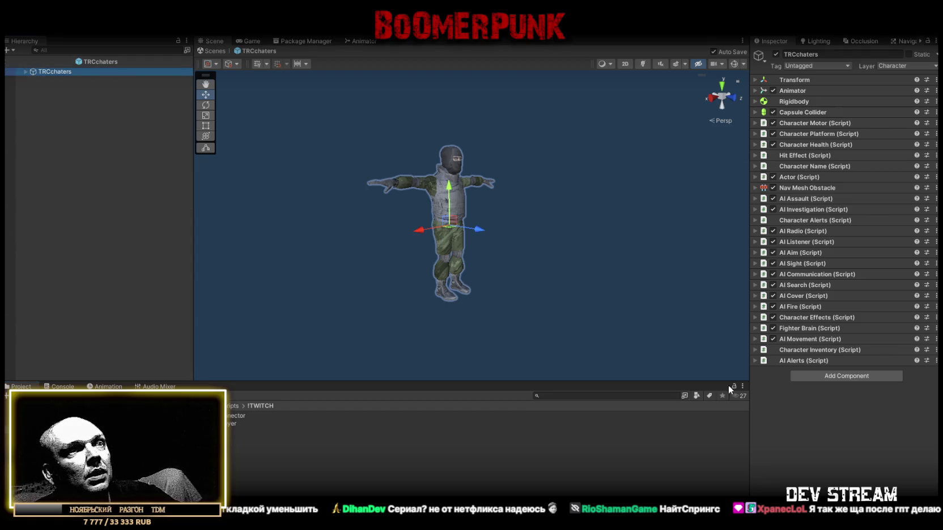
{"action": "left_click_drag", "start_coordinate": [416, 414], "coordinate": [797, 415]}
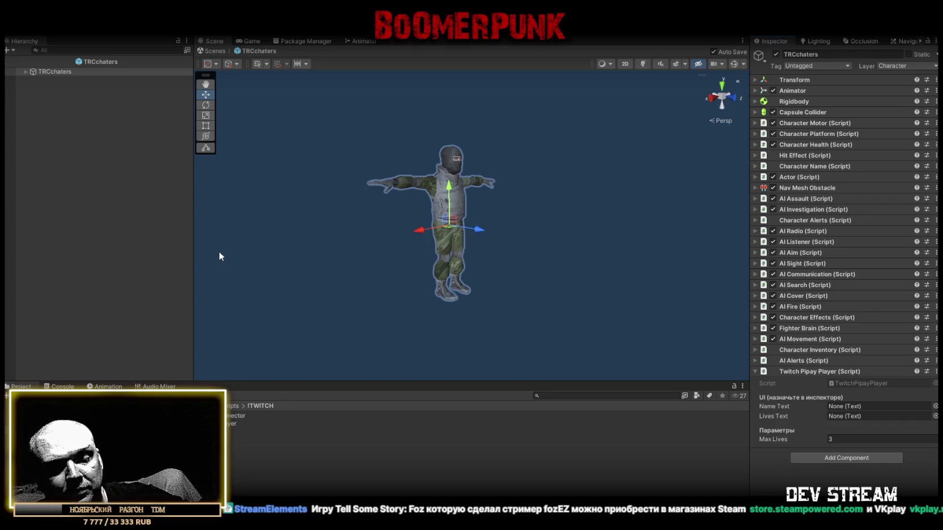
{"action": "left_click", "coordinate": [754, 177]}
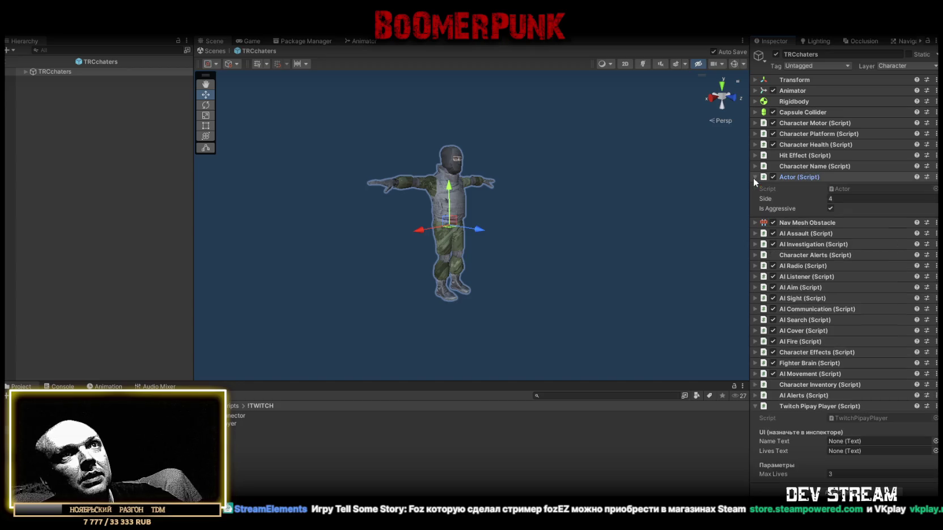
Step: Expand Character Name in the Inspector, open CharacterName.cs in Visual Studio and select all its code
{"action": "left_click", "coordinate": [843, 189]}
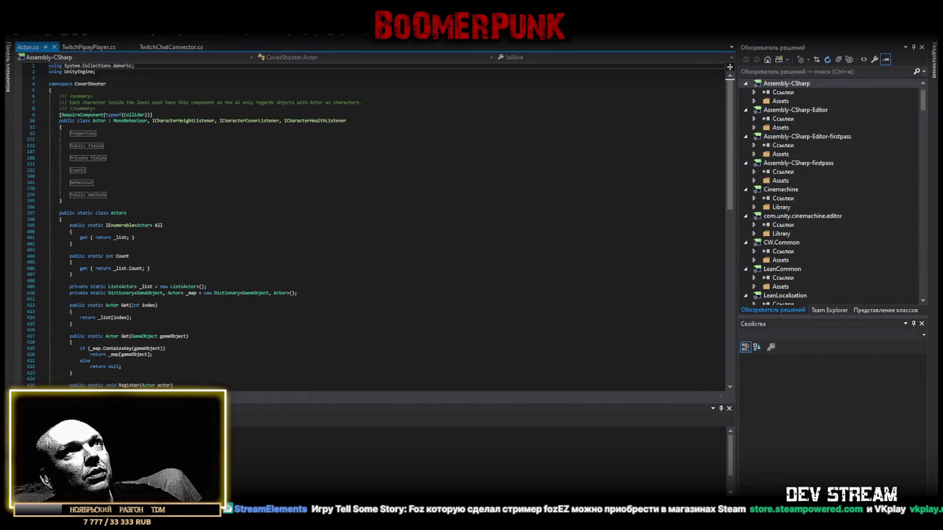
{"action": "key", "text": "alt+Tab"}
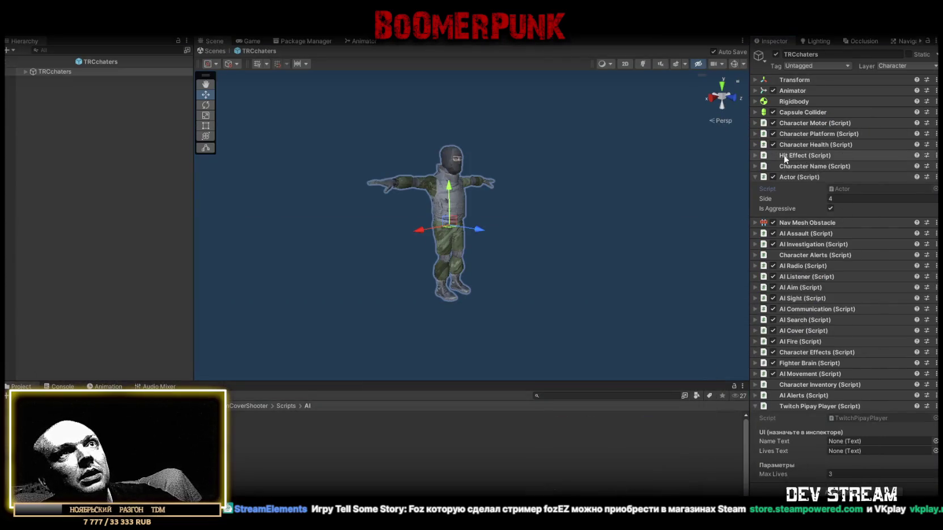
{"action": "left_click", "coordinate": [755, 165]}
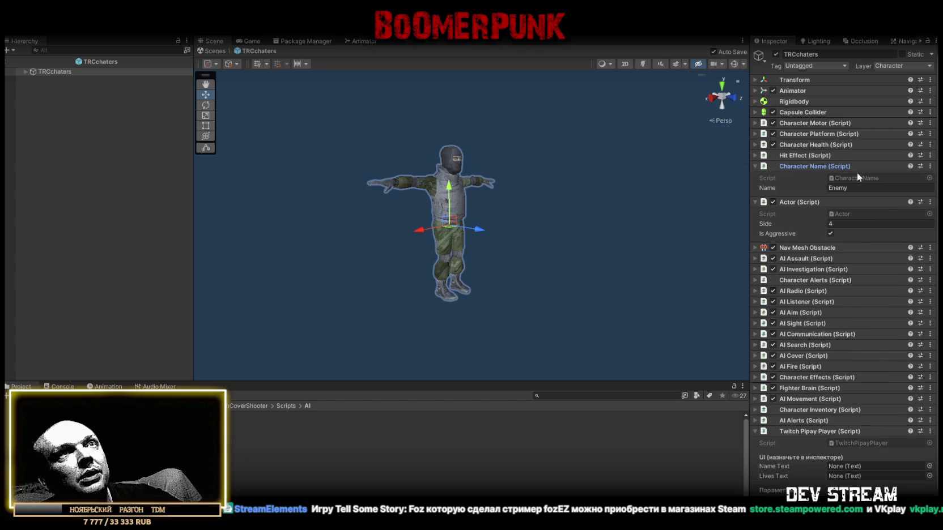
{"action": "double_click", "coordinate": [850, 177]}
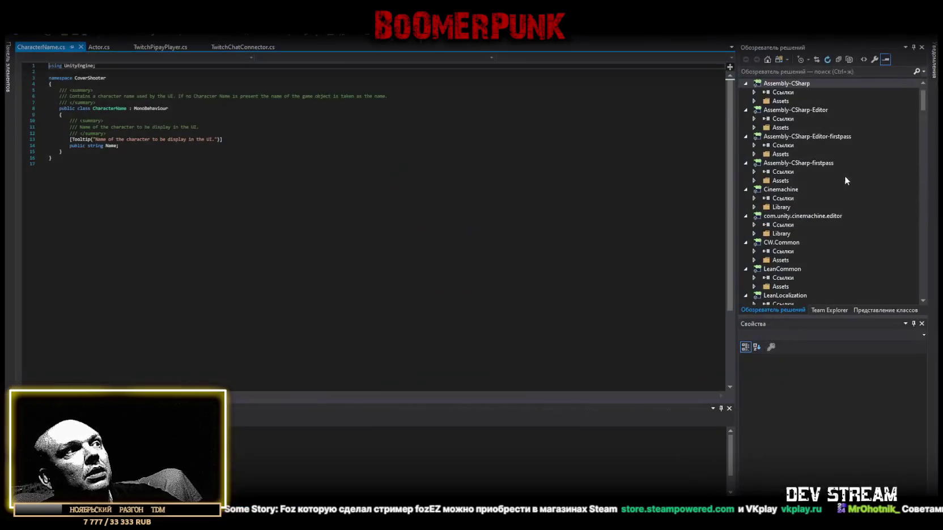
{"action": "left_click", "coordinate": [142, 294]}
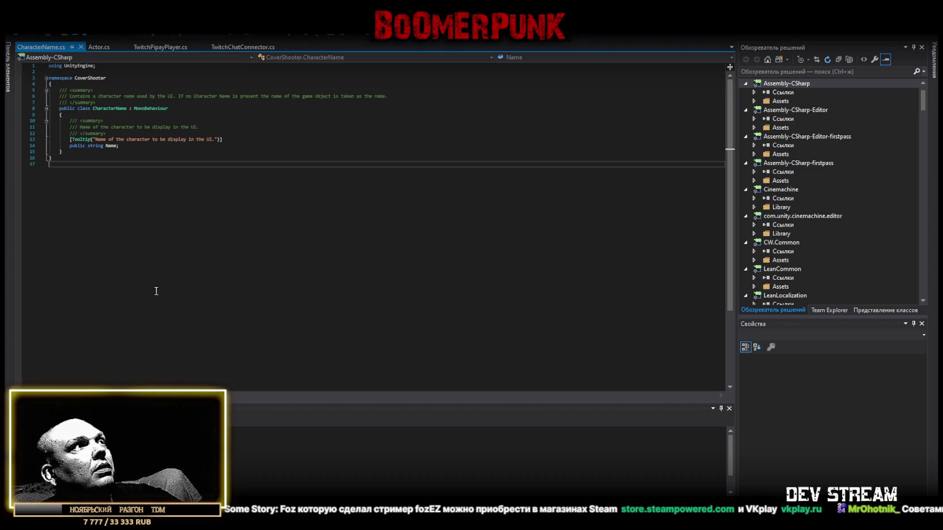
{"action": "key", "text": "ctrl+a"}
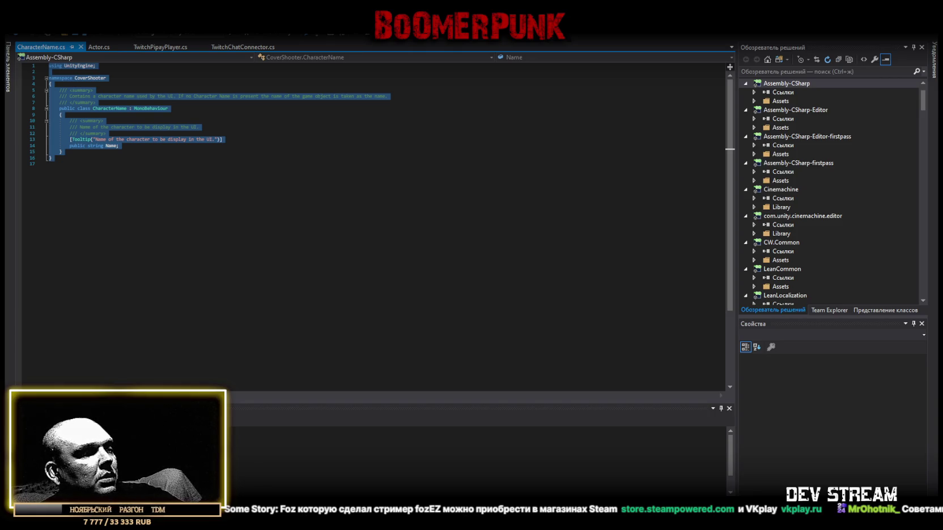
{"action": "key", "text": "alt+Tab"}
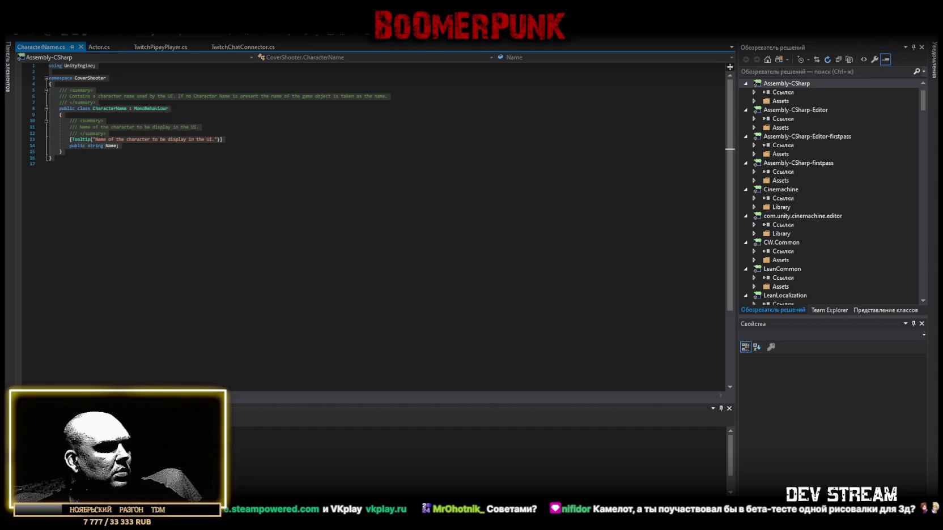
{"action": "left_click", "coordinate": [149, 47]}
Step: Scroll to the top of TwitchPipayPlayer.cs and select the TwitchPipayPlayer class name
{"action": "scroll", "coordinate": [175, 68], "scroll_direction": "up", "scroll_amount": 4}
{"action": "double_click", "coordinate": [114, 96]}
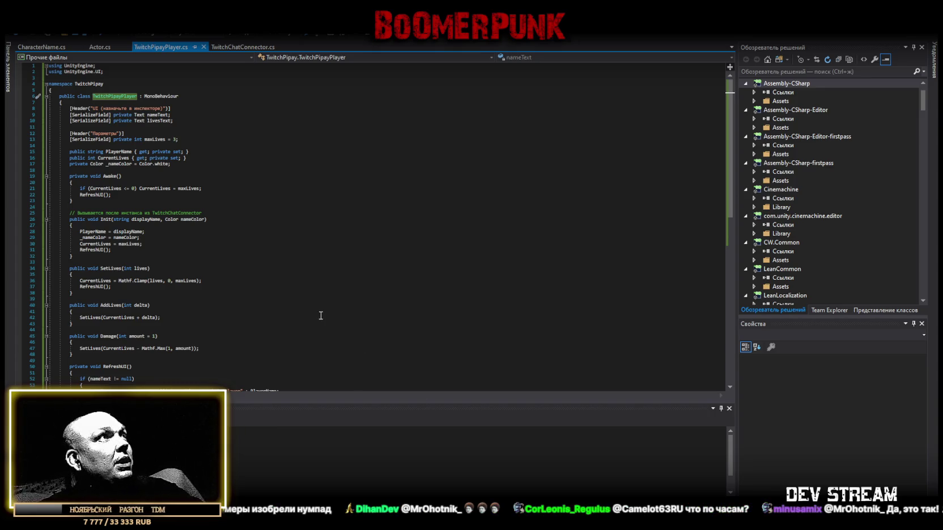
{"action": "key", "text": "ctrl+Tab"}
Step: Paste the rewritten code into CharacterName.cs, save it, and undo to drop the duplicate class
{"action": "left_click", "coordinate": [161, 311]}
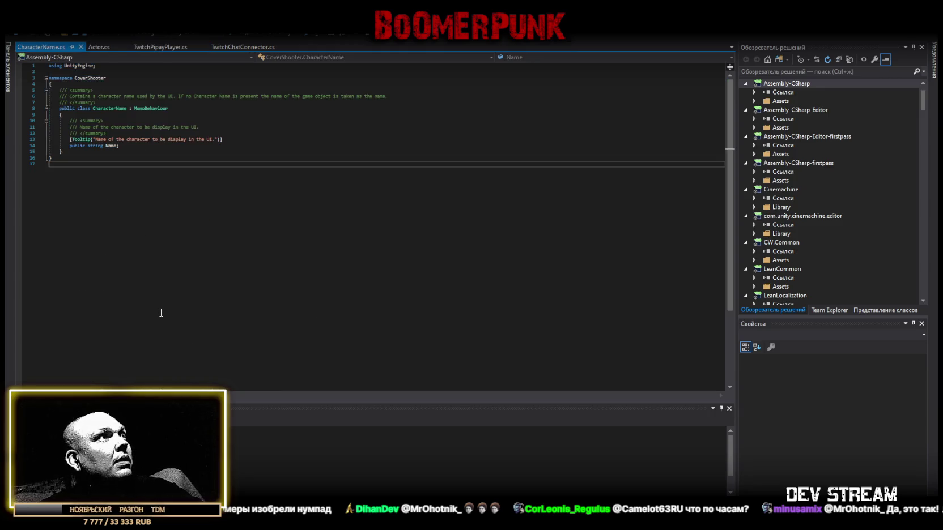
{"action": "key", "text": "ctrl+v"}
{"action": "key", "text": "ctrl+s"}
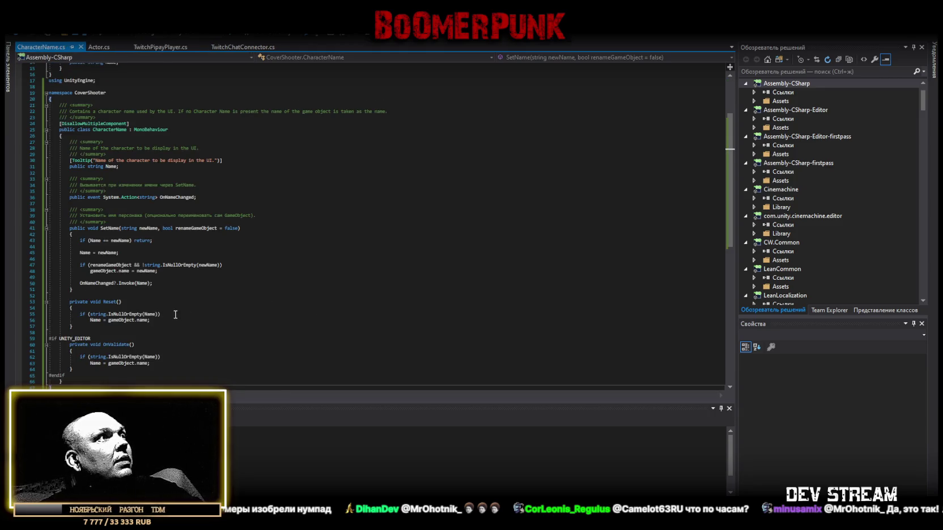
{"action": "scroll", "coordinate": [164, 260], "scroll_direction": "down", "scroll_amount": 1}
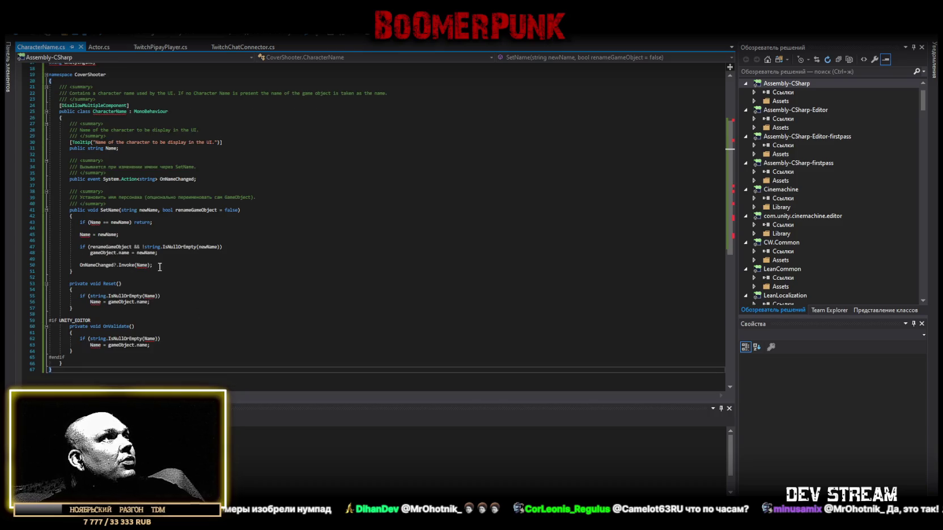
{"action": "mouse_move", "coordinate": [167, 247]}
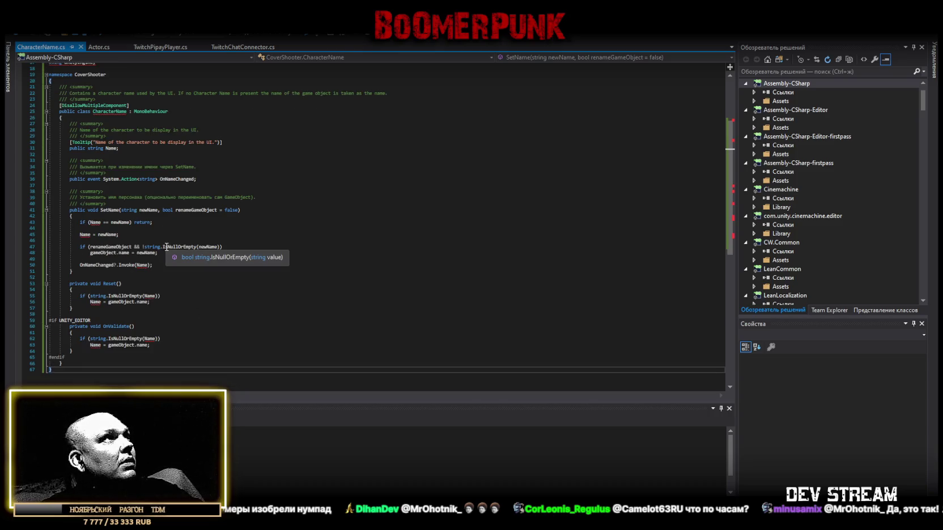
{"action": "scroll", "coordinate": [167, 247], "scroll_direction": "up", "scroll_amount": 3}
{"action": "scroll", "coordinate": [167, 247], "scroll_direction": "up", "scroll_amount": 2}
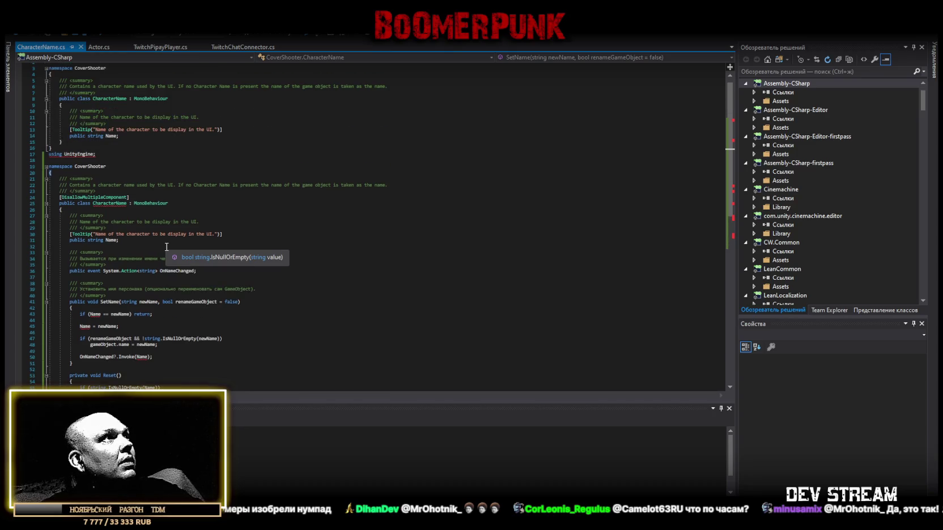
{"action": "scroll", "coordinate": [167, 247], "scroll_direction": "up", "scroll_amount": 1}
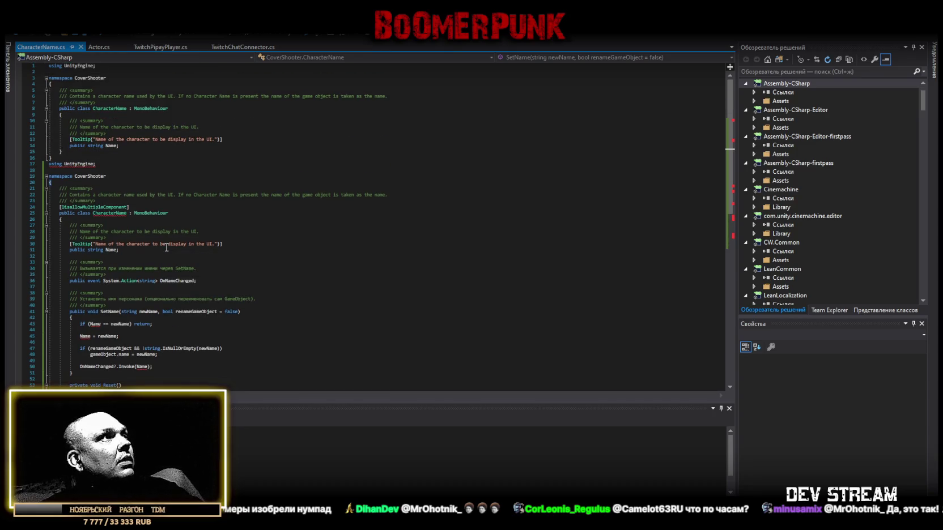
{"action": "key", "text": "ctrl+z"}
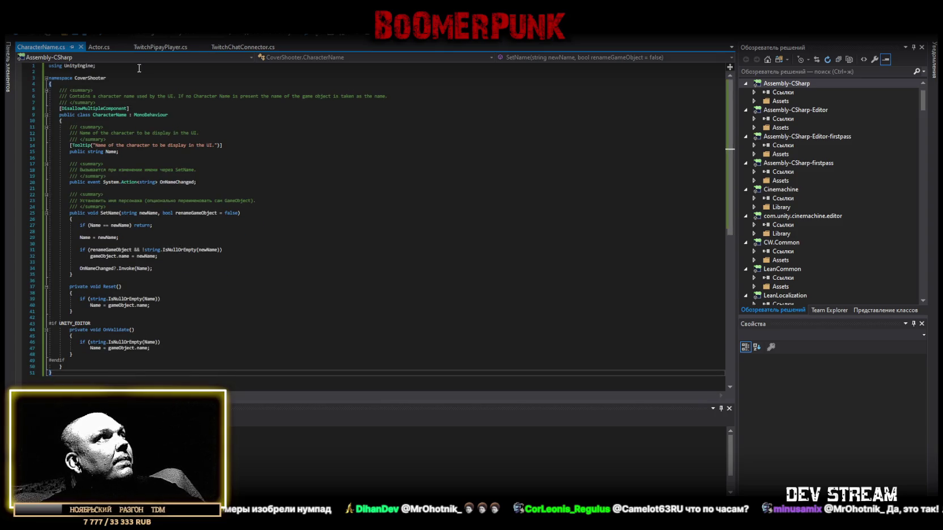
{"action": "left_click", "coordinate": [164, 47]}
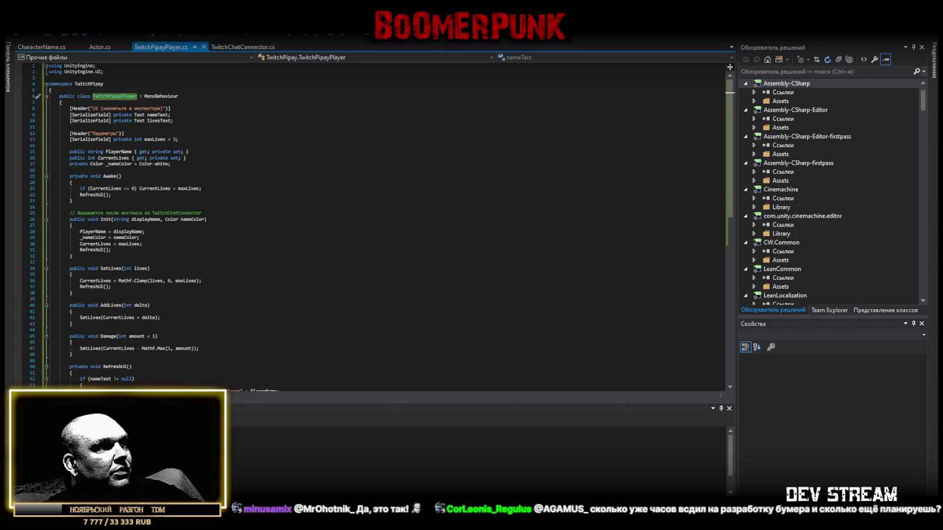
Step: Replace TwitchPipayPlayer.cs entirely with the new CharacterName-linked code, save, and let Unity recompile
{"action": "scroll", "coordinate": [152, 366], "scroll_direction": "down", "scroll_amount": 5}
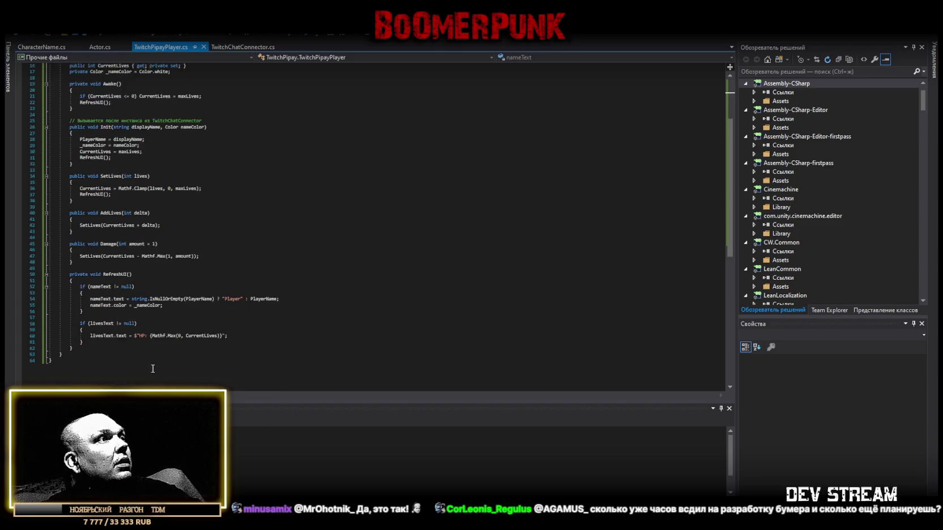
{"action": "key", "text": "ctrl+a"}
{"action": "key", "text": "ctrl+v"}
{"action": "key", "text": "ctrl+s"}
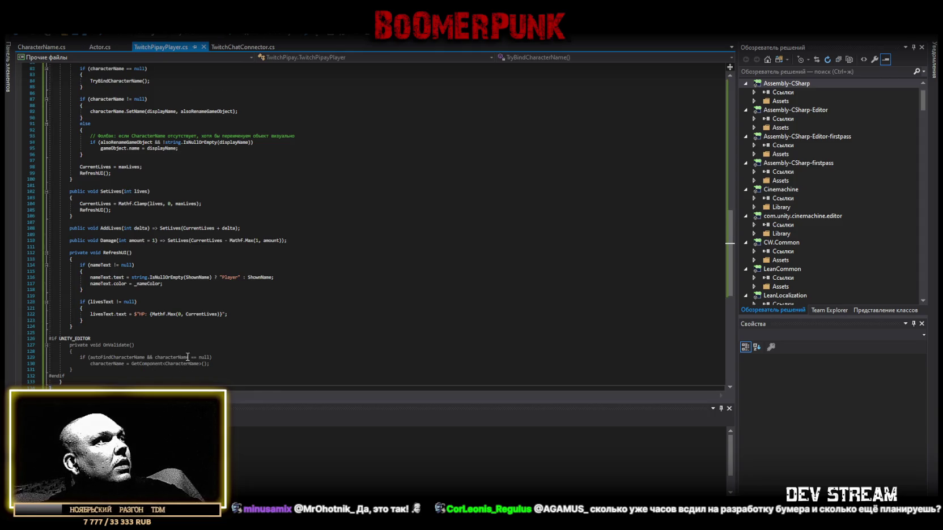
{"action": "scroll", "coordinate": [188, 358], "scroll_direction": "down", "scroll_amount": 3}
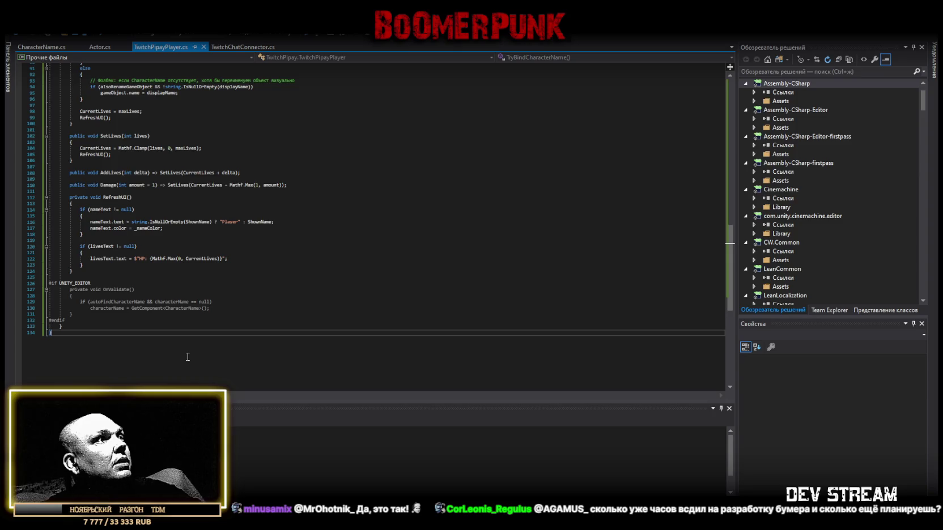
{"action": "scroll", "coordinate": [187, 357], "scroll_direction": "up", "scroll_amount": 20}
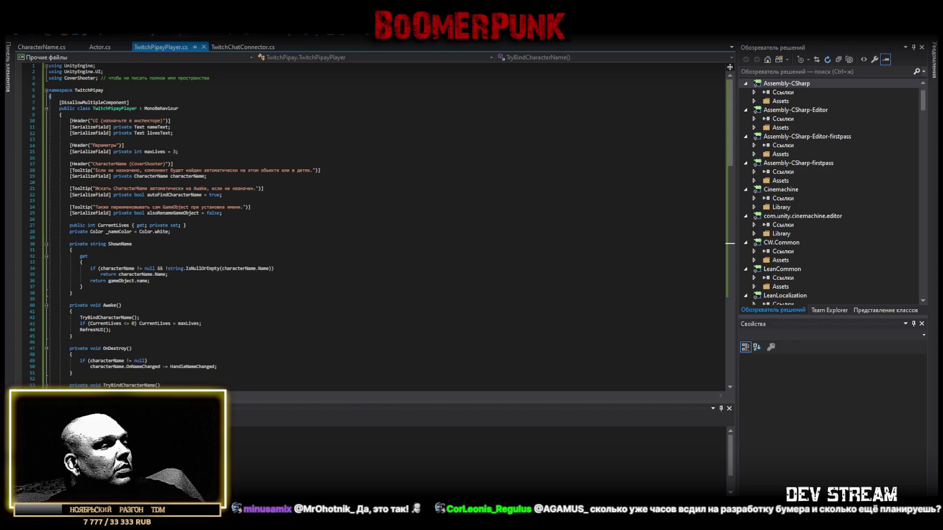
{"action": "key", "text": "alt+Tab"}
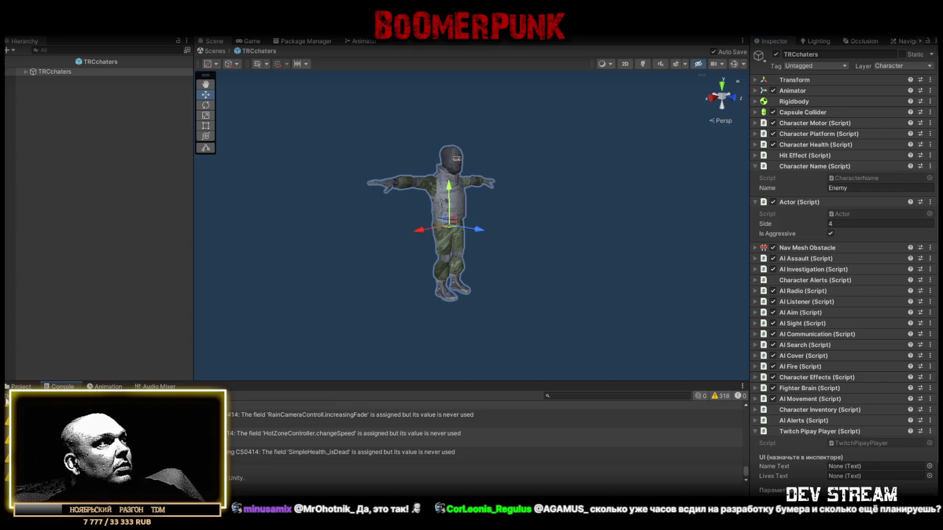
Step: Select all of Actor.cs's code, then clear the selection by clicking inside the Get method
{"action": "left_click", "coordinate": [21, 386]}
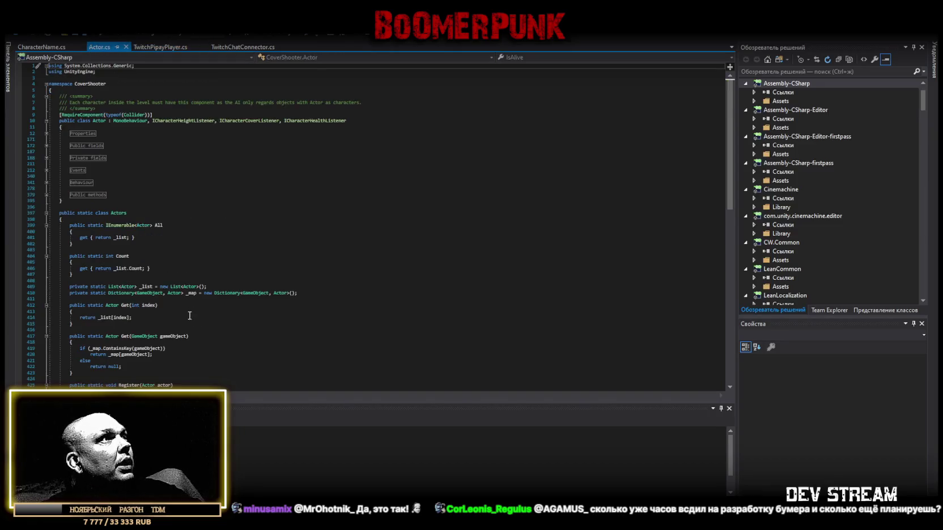
{"action": "left_click", "coordinate": [126, 341]}
{"action": "key", "text": "ctrl+a"}
{"action": "scroll", "coordinate": [134, 306], "scroll_direction": "up", "scroll_amount": 15}
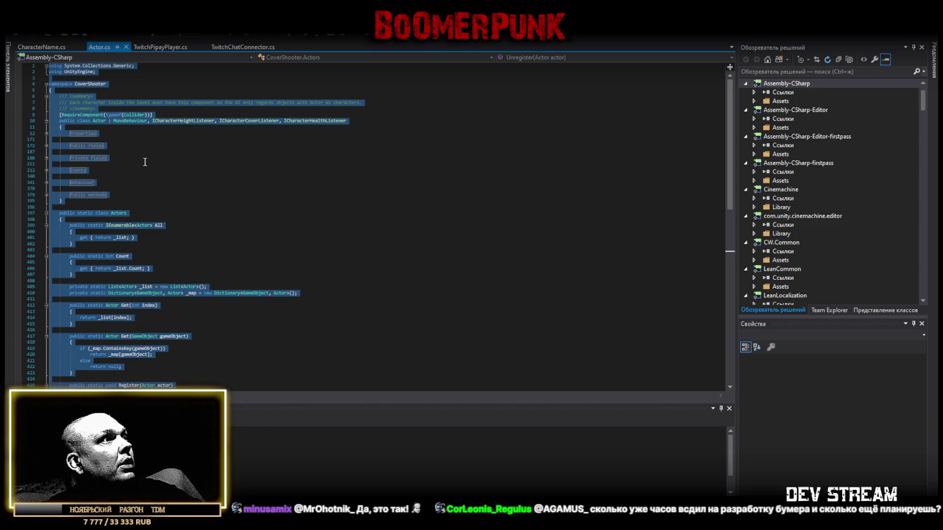
{"action": "scroll", "coordinate": [158, 178], "scroll_direction": "down", "scroll_amount": 2}
{"action": "scroll", "coordinate": [160, 178], "scroll_direction": "down", "scroll_amount": 2}
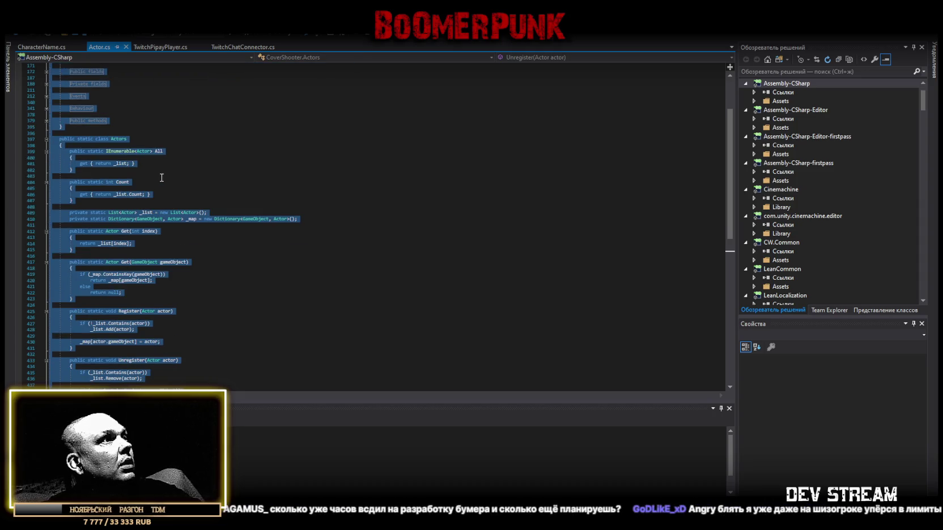
{"action": "left_click", "coordinate": [191, 282]}
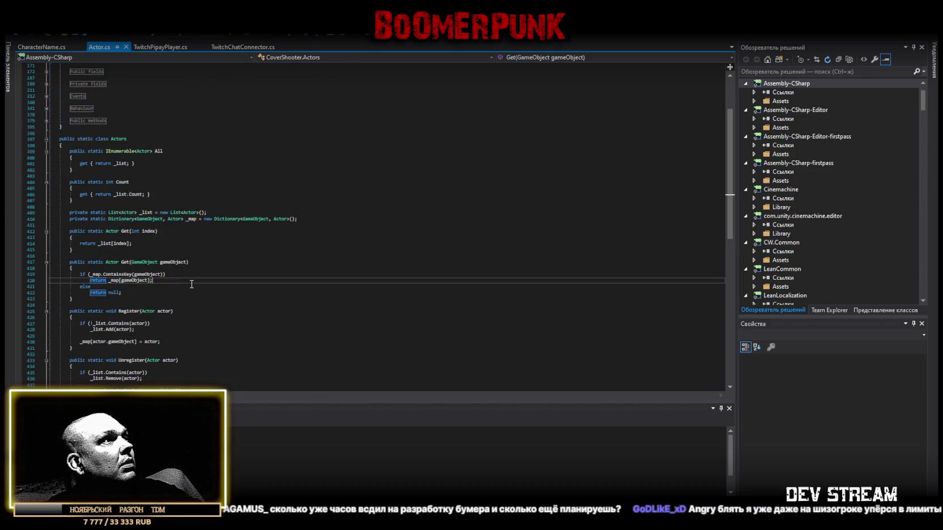
{"action": "scroll", "coordinate": [192, 284], "scroll_direction": "down", "scroll_amount": 2}
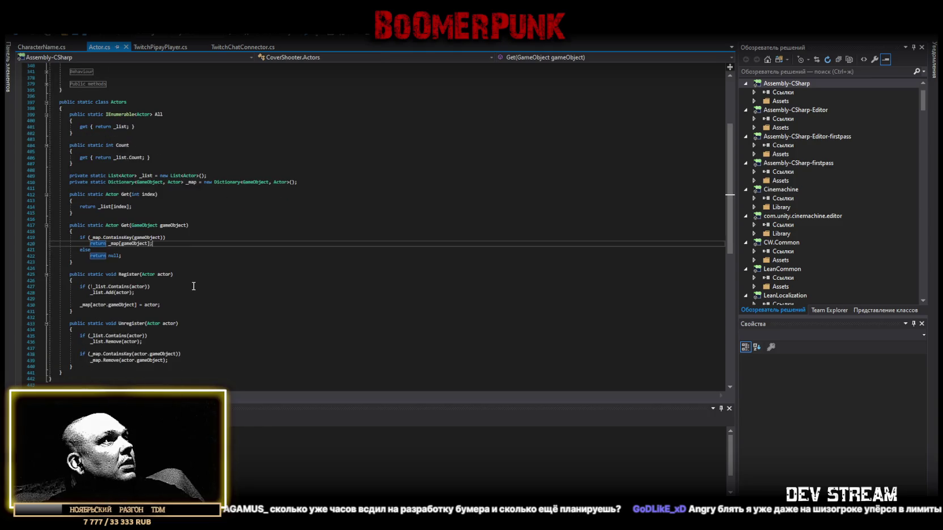
{"action": "scroll", "coordinate": [191, 284], "scroll_direction": "up", "scroll_amount": 2}
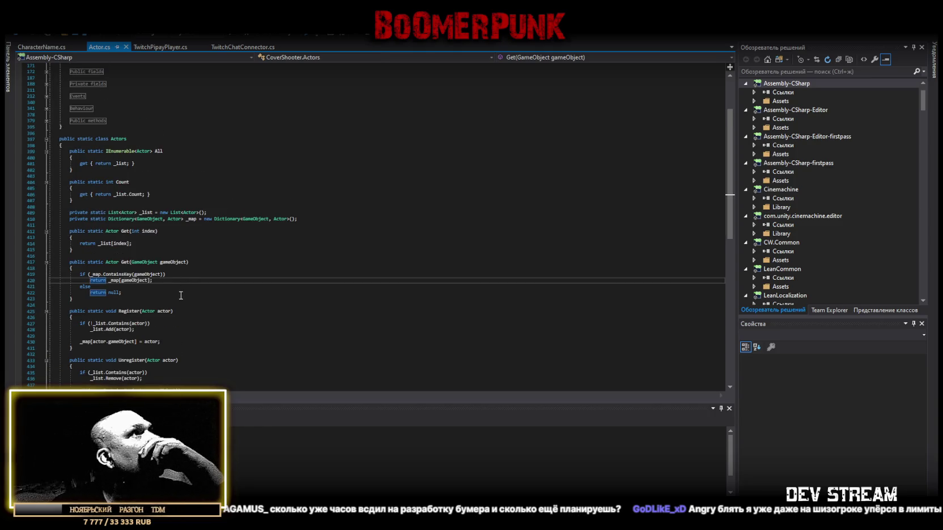
{"action": "scroll", "coordinate": [180, 297], "scroll_direction": "up", "scroll_amount": 3}
{"action": "scroll", "coordinate": [180, 296], "scroll_direction": "up", "scroll_amount": 1}
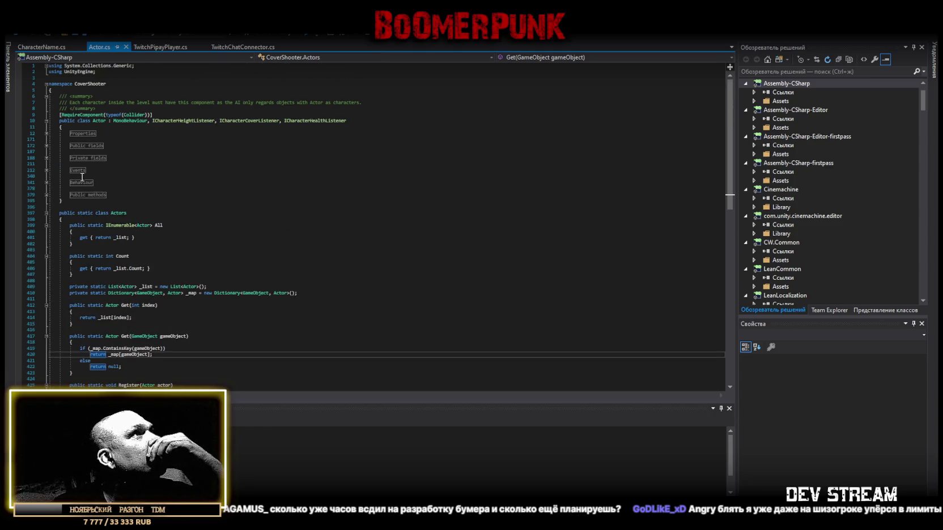
Step: Expand the collapsed Public fields, Private fields and Events regions of Actor.cs
{"action": "left_click", "coordinate": [46, 146]}
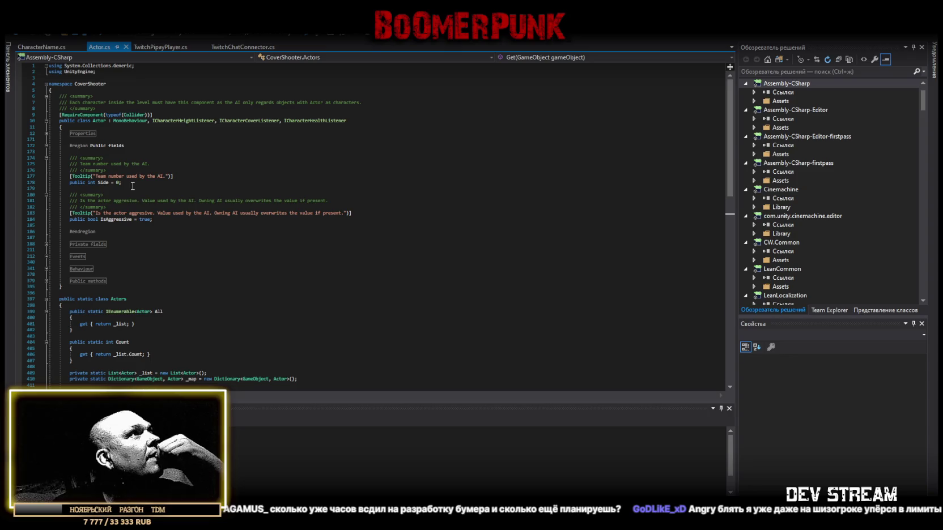
{"action": "scroll", "coordinate": [137, 226], "scroll_direction": "down", "scroll_amount": 2}
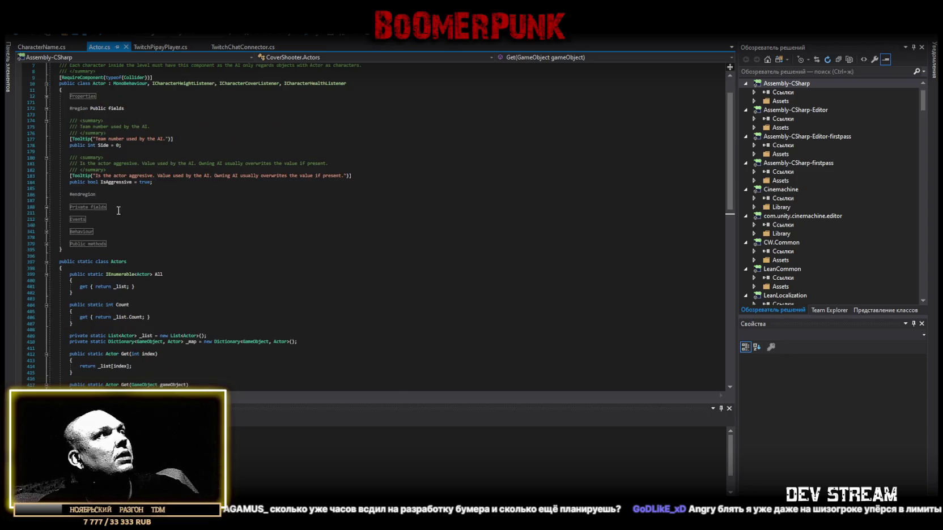
{"action": "left_click", "coordinate": [46, 207]}
{"action": "scroll", "coordinate": [79, 309], "scroll_direction": "down", "scroll_amount": 3}
{"action": "scroll", "coordinate": [79, 310], "scroll_direction": "down", "scroll_amount": 1}
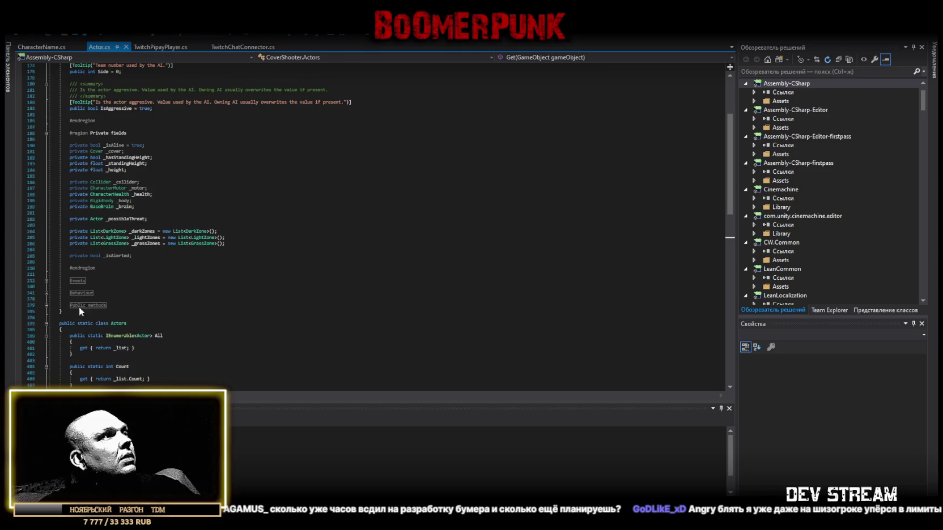
{"action": "left_click", "coordinate": [47, 280]}
{"action": "scroll", "coordinate": [55, 293], "scroll_direction": "down", "scroll_amount": 5}
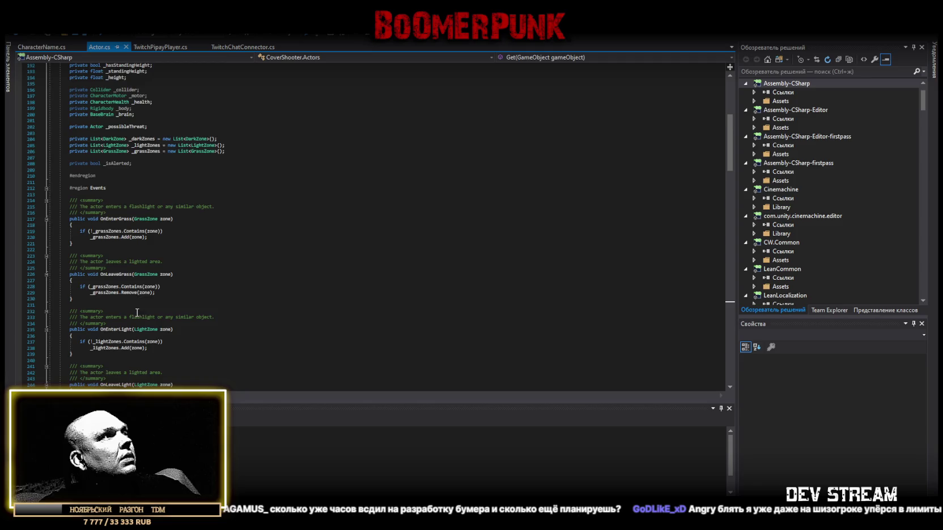
{"action": "scroll", "coordinate": [137, 313], "scroll_direction": "down", "scroll_amount": 20}
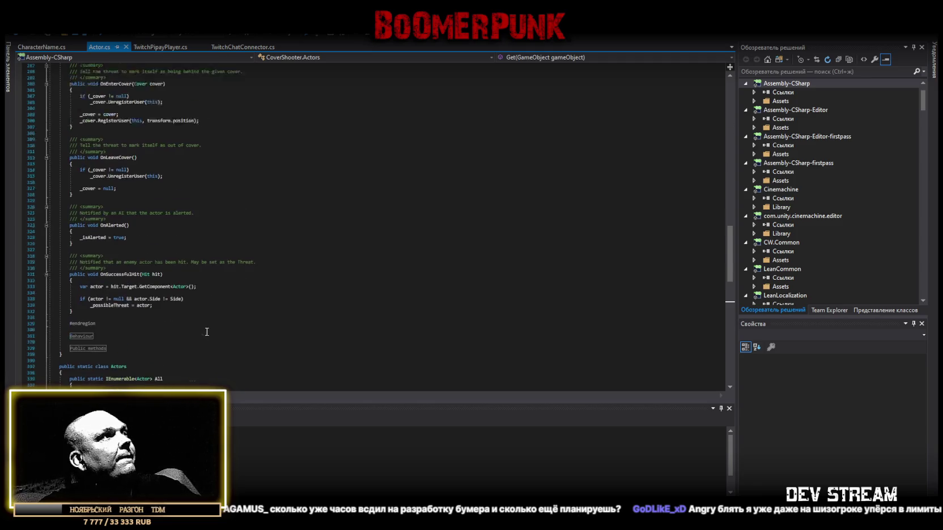
{"action": "scroll", "coordinate": [207, 333], "scroll_direction": "down", "scroll_amount": 8}
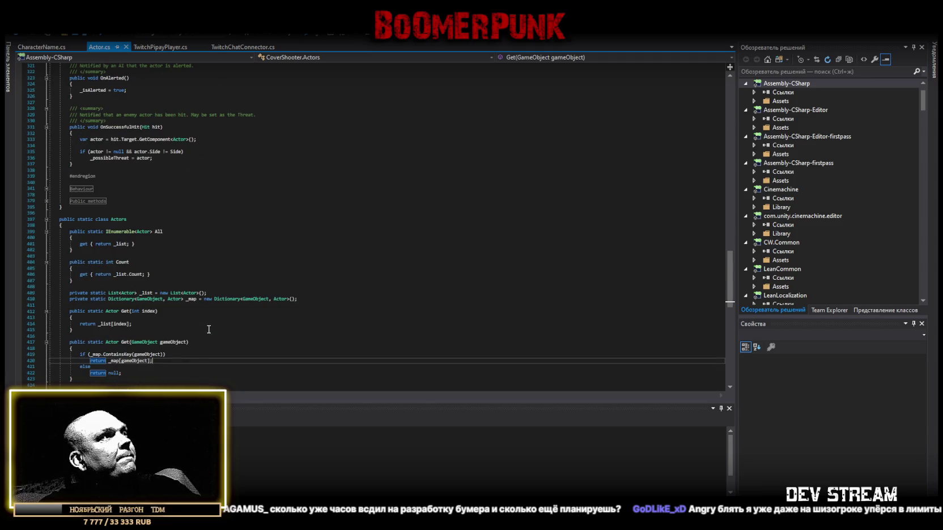
Step: Expand the collapsed Behaviour, Public methods and Properties regions of Actor.cs
{"action": "left_click", "coordinate": [46, 189]}
{"action": "scroll", "coordinate": [57, 309], "scroll_direction": "down", "scroll_amount": 5}
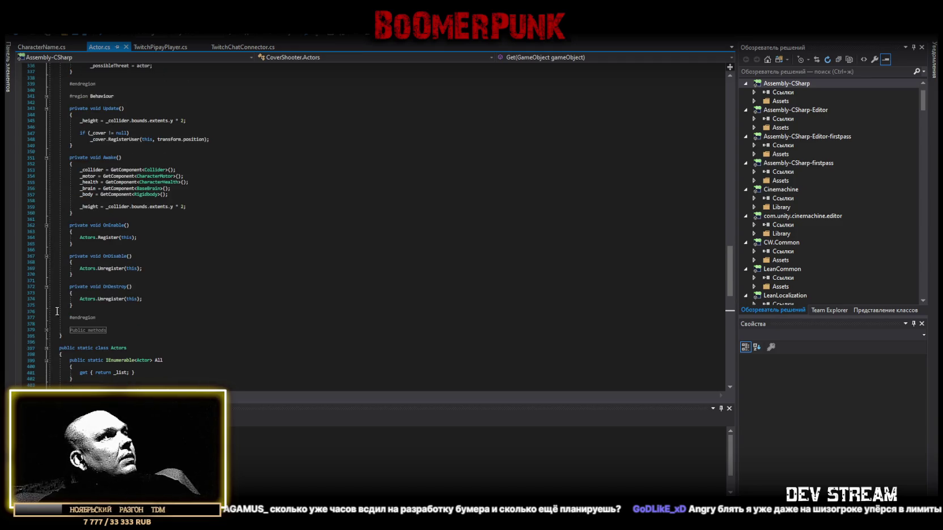
{"action": "left_click", "coordinate": [47, 330]}
{"action": "scroll", "coordinate": [197, 336], "scroll_direction": "down", "scroll_amount": 3}
{"action": "scroll", "coordinate": [197, 336], "scroll_direction": "down", "scroll_amount": 13}
{"action": "scroll", "coordinate": [210, 317], "scroll_direction": "up", "scroll_amount": 20}
{"action": "scroll", "coordinate": [211, 300], "scroll_direction": "up", "scroll_amount": 20}
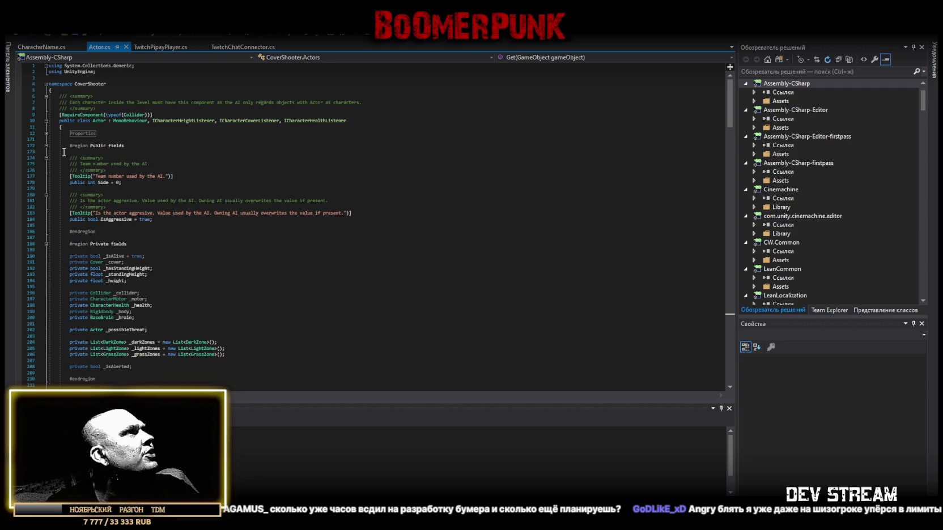
{"action": "left_click", "coordinate": [46, 134]}
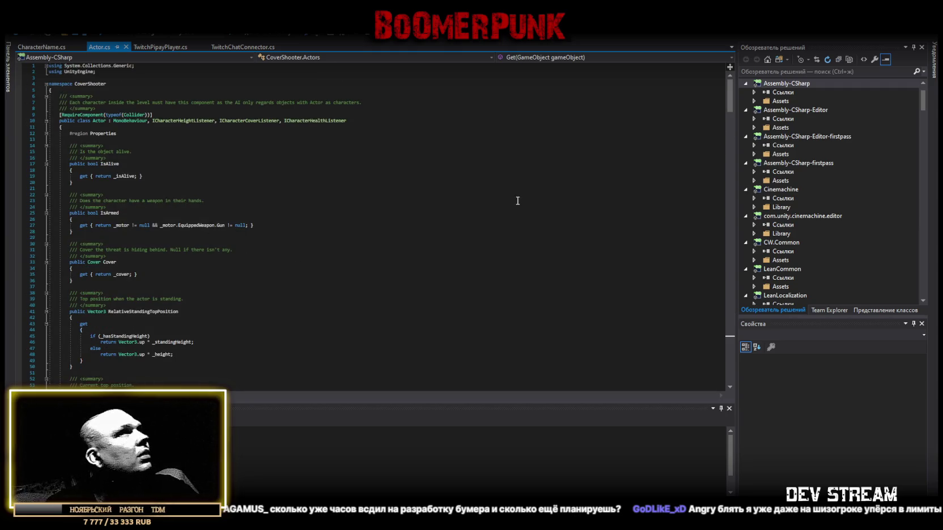
{"action": "scroll", "coordinate": [554, 131], "scroll_direction": "down", "scroll_amount": 10}
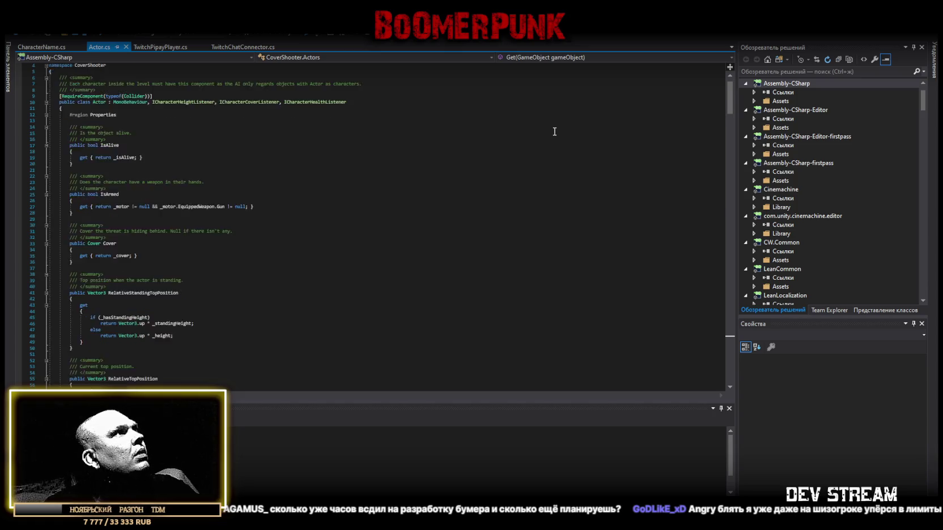
{"action": "scroll", "coordinate": [554, 132], "scroll_direction": "down", "scroll_amount": 6}
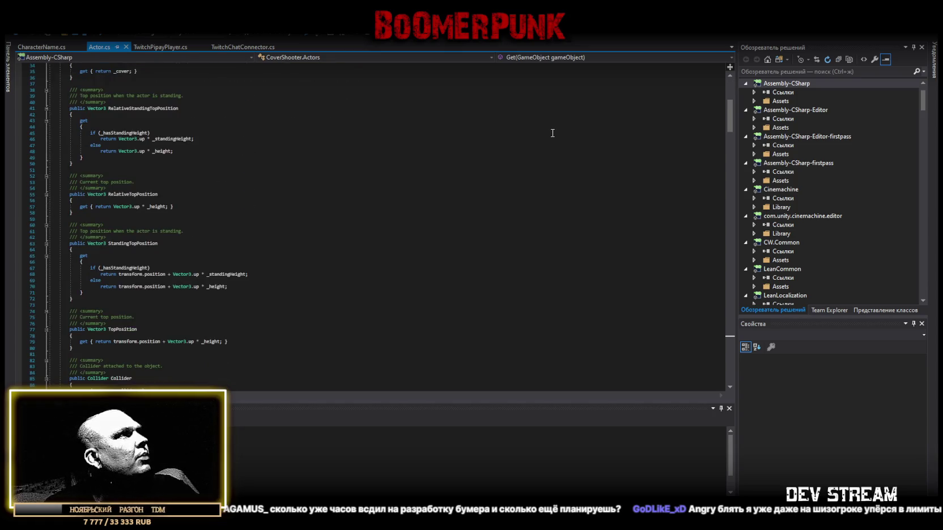
{"action": "scroll", "coordinate": [377, 252], "scroll_direction": "up", "scroll_amount": 2, "text": "ctrl"}
{"action": "scroll", "coordinate": [378, 252], "scroll_direction": "up", "scroll_amount": 2, "text": "ctrl"}
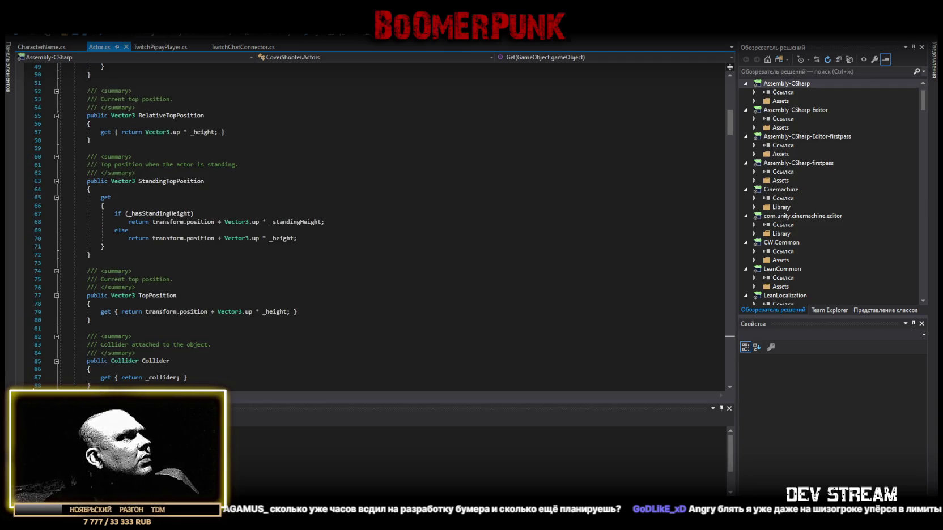
Step: Scroll through Actor.cs down to the static Actors class with its Register and Unregister methods
{"action": "scroll", "coordinate": [165, 195], "scroll_direction": "up", "scroll_amount": 16}
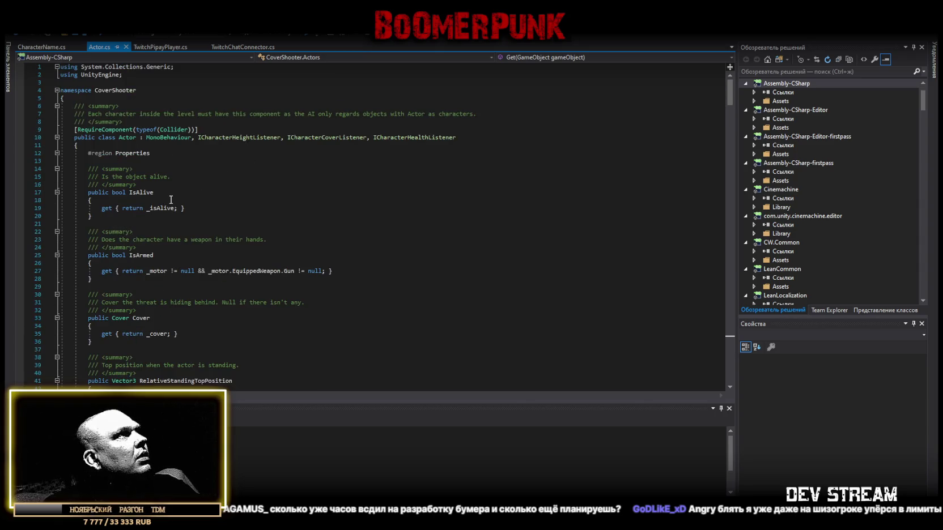
{"action": "scroll", "coordinate": [164, 195], "scroll_direction": "down", "scroll_amount": 20}
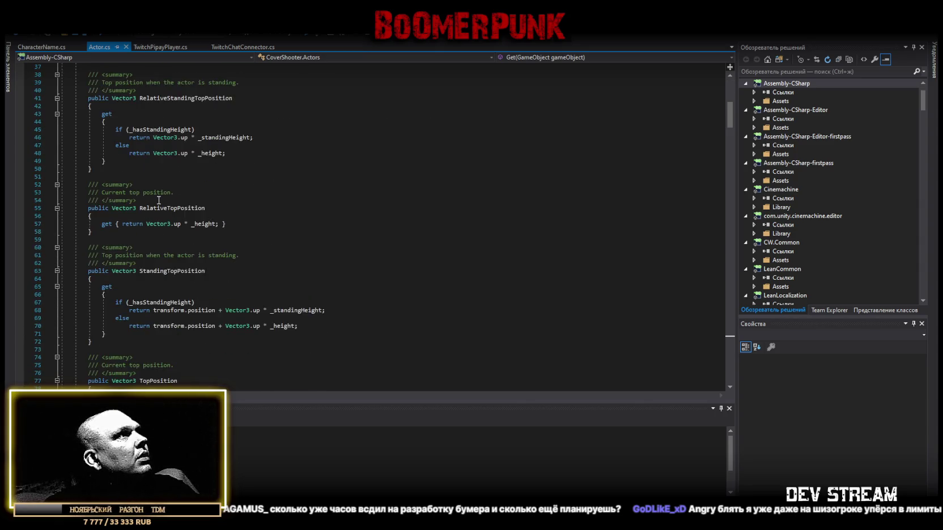
{"action": "scroll", "coordinate": [157, 202], "scroll_direction": "up", "scroll_amount": 6}
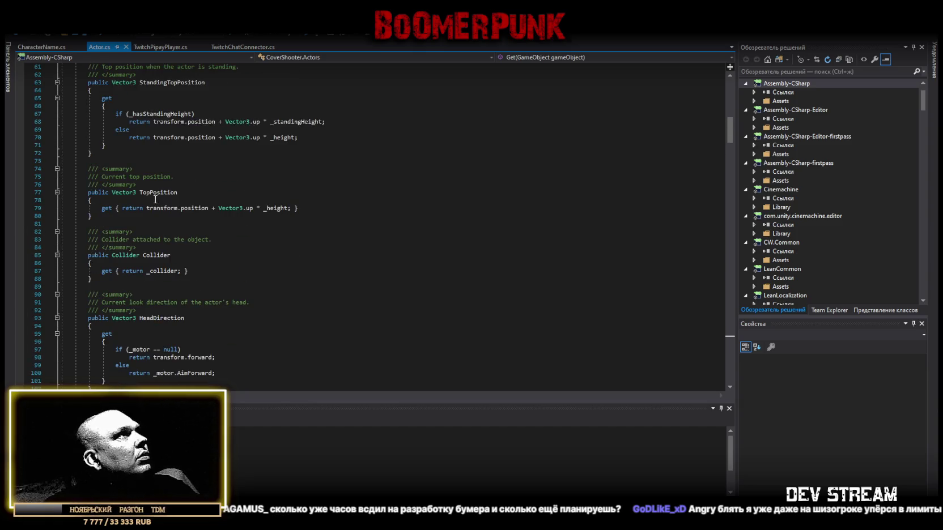
{"action": "scroll", "coordinate": [155, 200], "scroll_direction": "up", "scroll_amount": 20}
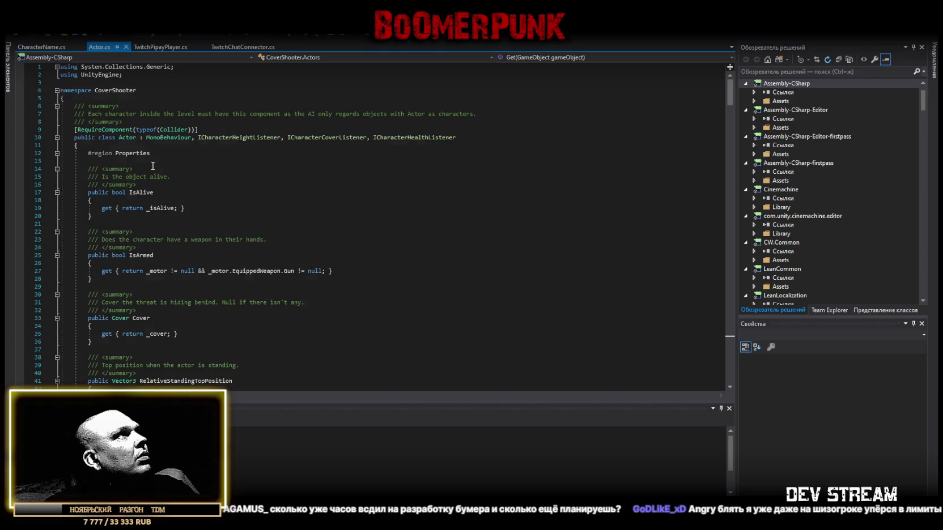
{"action": "scroll", "coordinate": [153, 165], "scroll_direction": "down", "scroll_amount": 20}
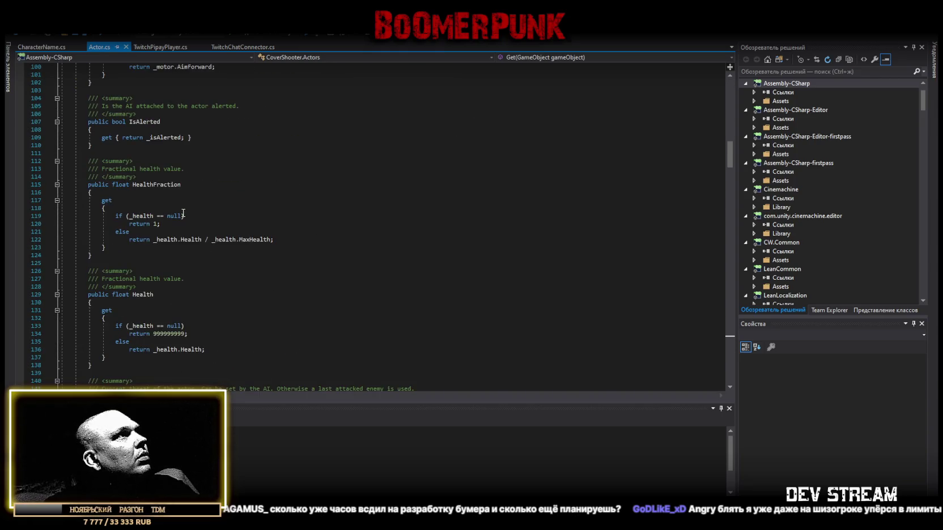
{"action": "scroll", "coordinate": [183, 213], "scroll_direction": "down", "scroll_amount": 3}
{"action": "scroll", "coordinate": [183, 213], "scroll_direction": "down", "scroll_amount": 15}
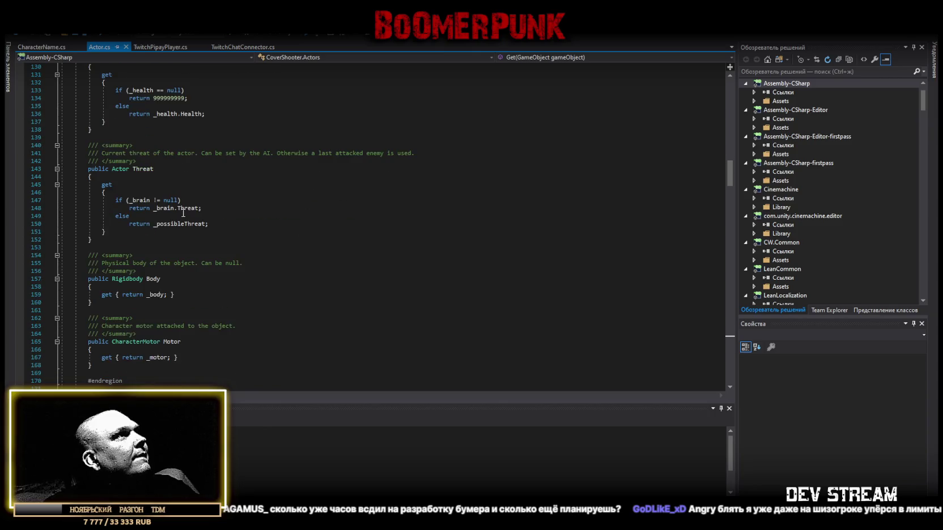
{"action": "scroll", "coordinate": [183, 213], "scroll_direction": "down", "scroll_amount": 5}
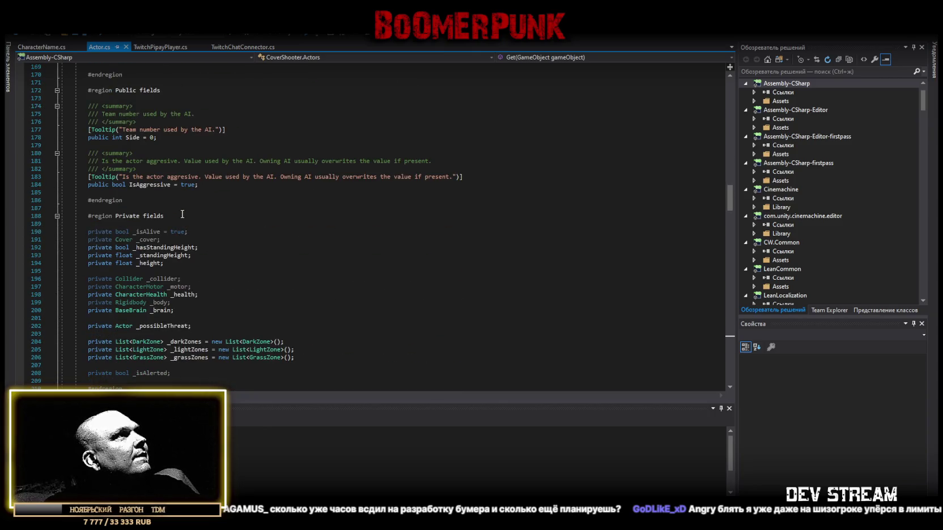
{"action": "scroll", "coordinate": [183, 214], "scroll_direction": "down", "scroll_amount": 6}
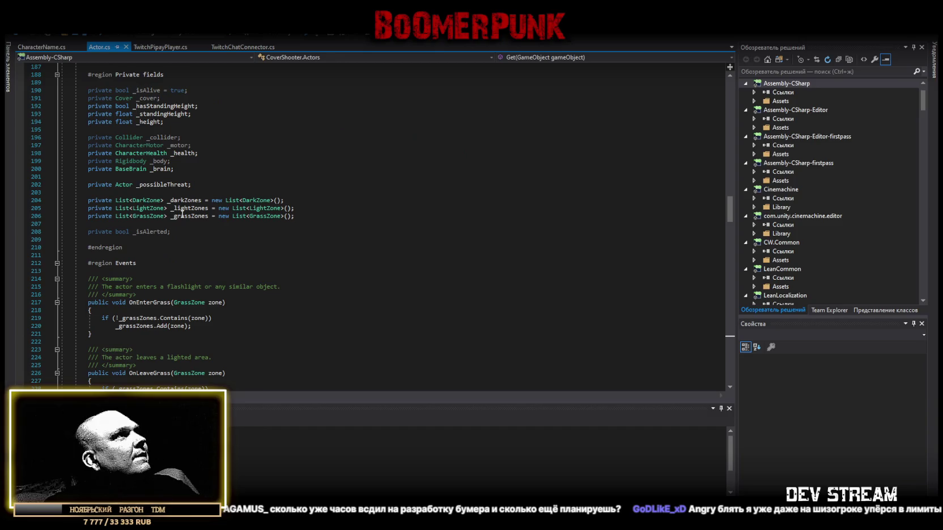
{"action": "scroll", "coordinate": [182, 214], "scroll_direction": "down", "scroll_amount": 2}
{"action": "scroll", "coordinate": [182, 215], "scroll_direction": "down", "scroll_amount": 11}
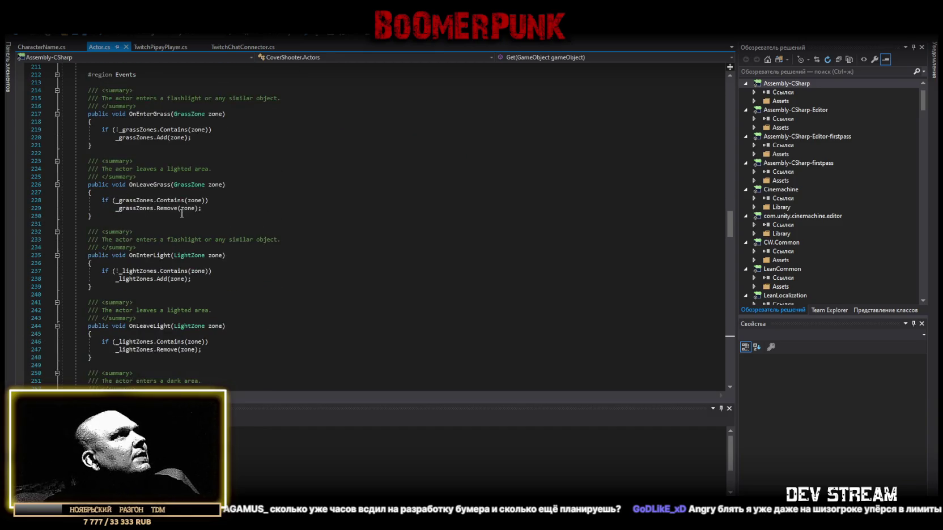
{"action": "scroll", "coordinate": [182, 214], "scroll_direction": "down", "scroll_amount": 19}
{"action": "scroll", "coordinate": [182, 214], "scroll_direction": "down", "scroll_amount": 5}
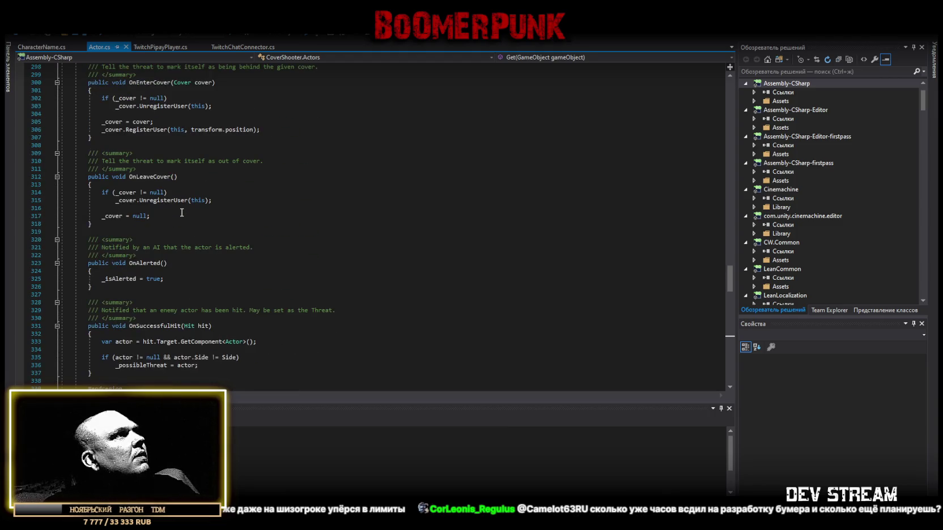
{"action": "scroll", "coordinate": [182, 213], "scroll_direction": "down", "scroll_amount": 20}
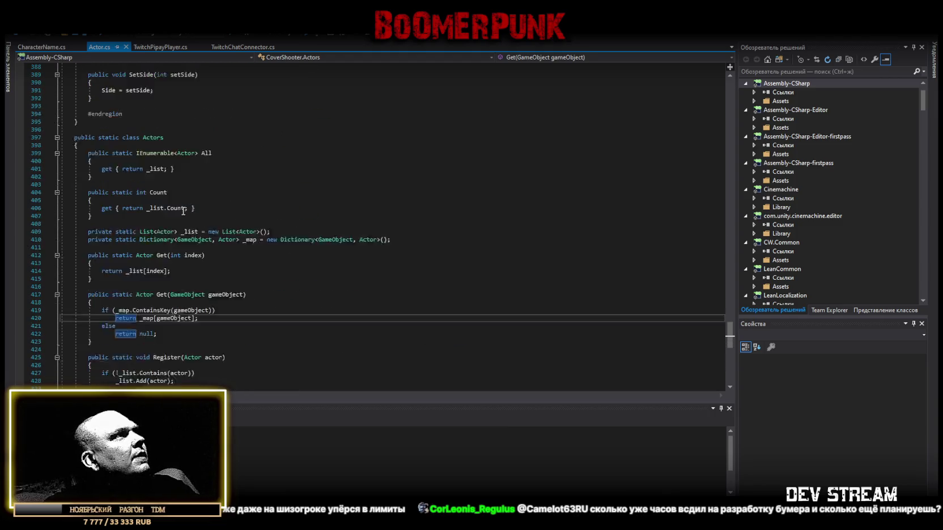
{"action": "scroll", "coordinate": [183, 210], "scroll_direction": "down", "scroll_amount": 5}
Step: Select the entire contents of Actor.cs and switch away, leaving it selected
{"action": "left_click", "coordinate": [117, 338]}
{"action": "key", "text": "ctrl+a"}
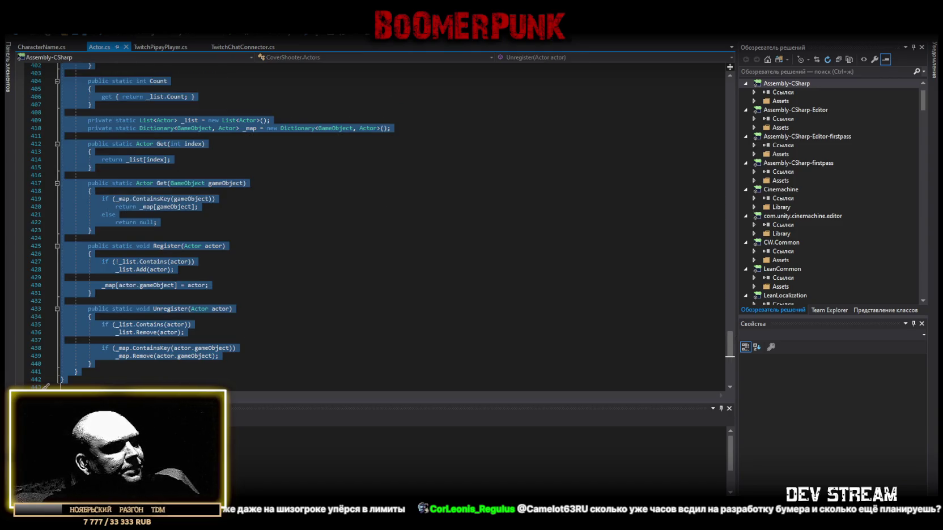
{"action": "key", "text": "alt+Tab"}
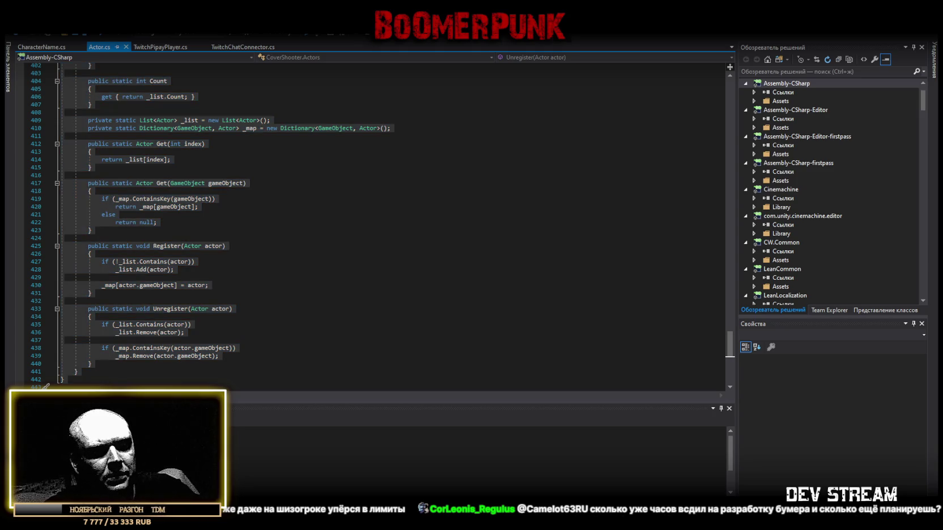
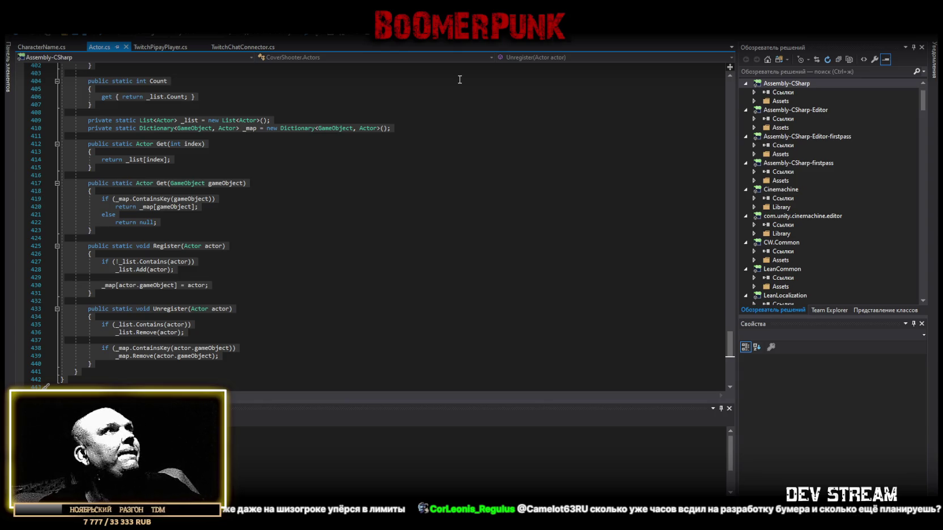
Step: Select the TwitchChatConnector class name in its script, then bring up TwitchPipayPlayer.cs
{"action": "left_click", "coordinate": [238, 47]}
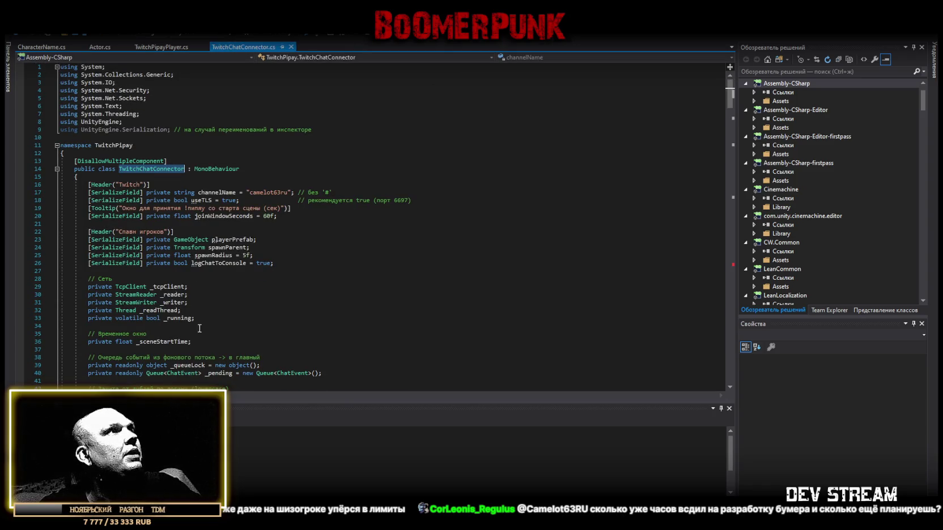
{"action": "double_click", "coordinate": [141, 168]}
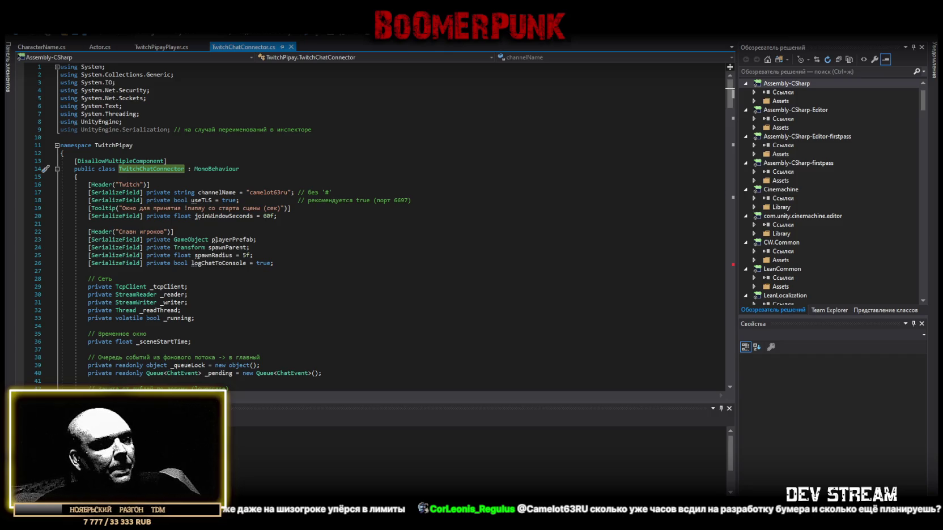
{"action": "left_click", "coordinate": [161, 48]}
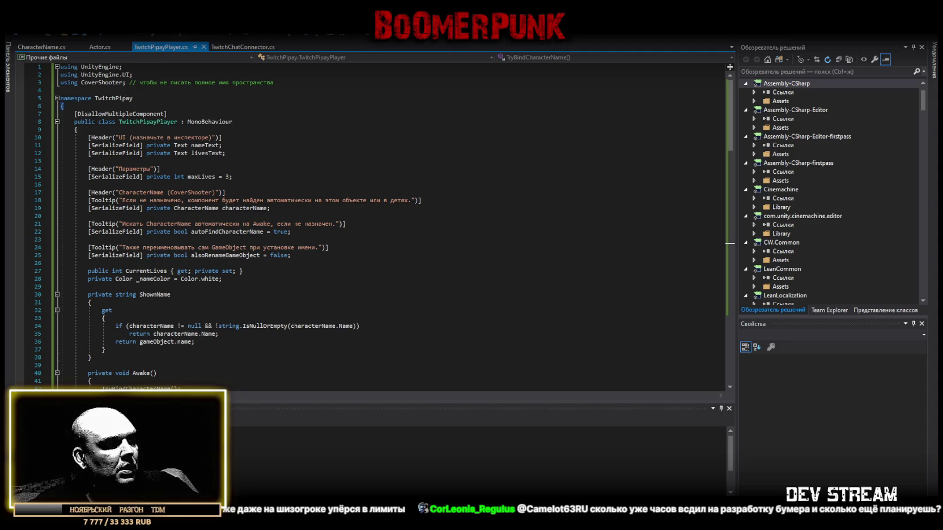
{"action": "double_click", "coordinate": [113, 98]}
{"action": "double_click", "coordinate": [141, 122]}
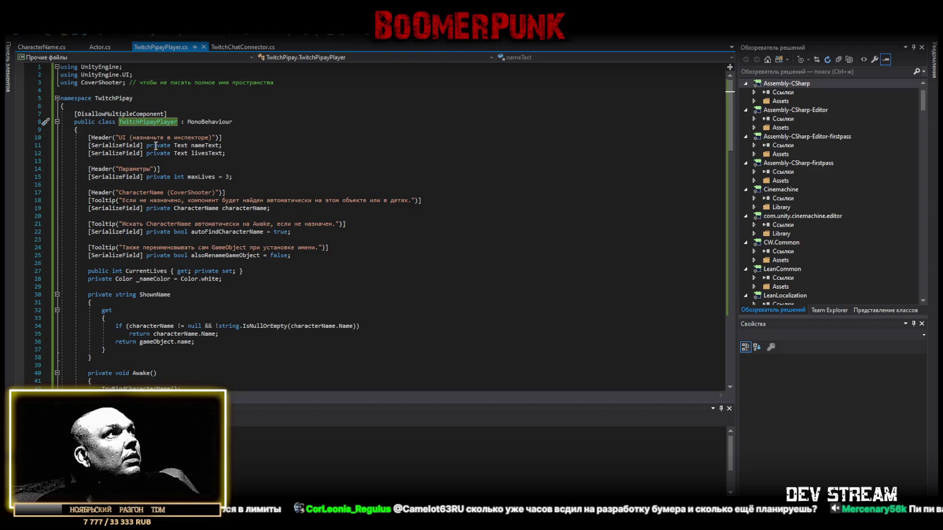
Step: Bring TwitchChatConnector.cs back into view in Visual Studio
{"action": "left_click", "coordinate": [249, 47]}
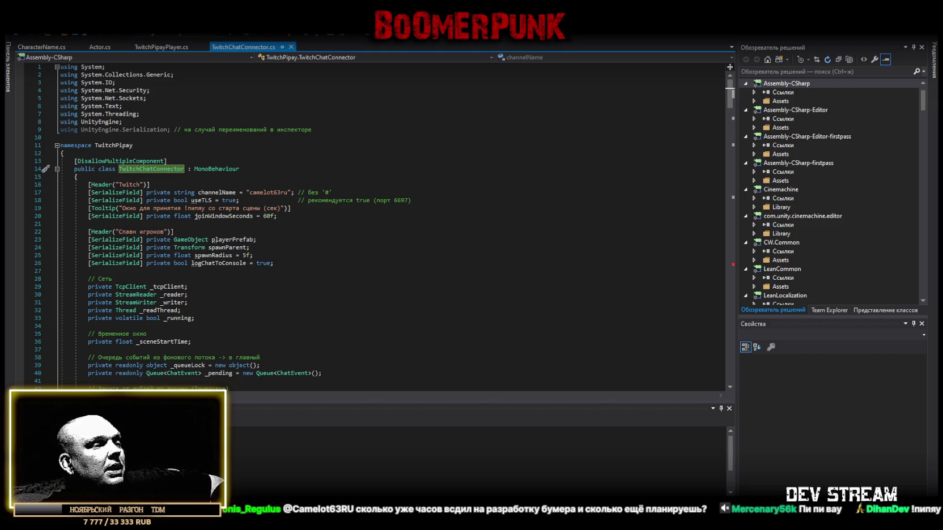
Step: Exit the TRCchaters prefab back to SampleScene in Unity, then return to Visual Studio
{"action": "key", "text": "alt+Tab"}
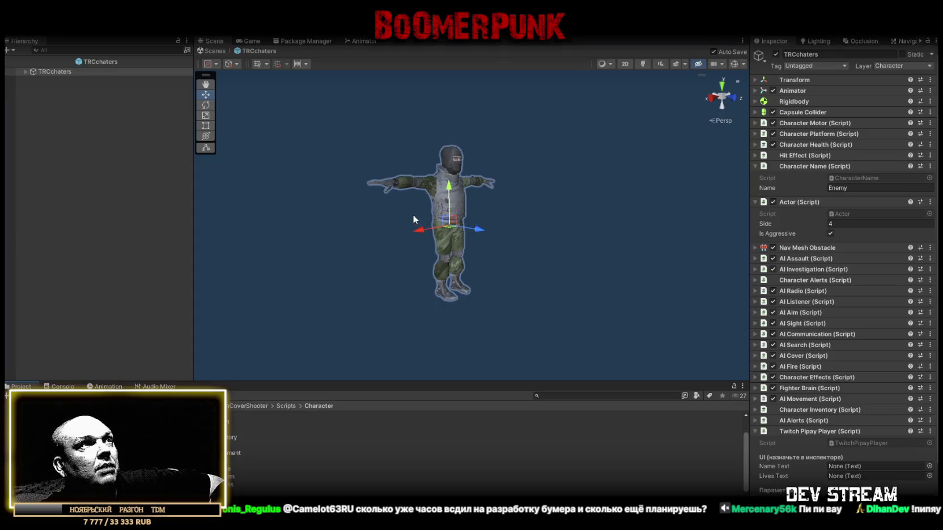
{"action": "left_click", "coordinate": [211, 52]}
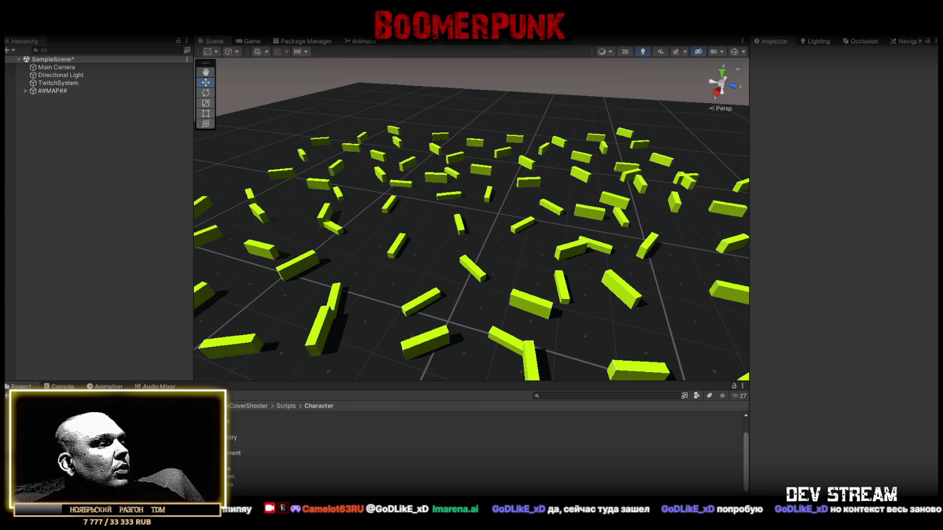
{"action": "key", "text": "alt+Tab"}
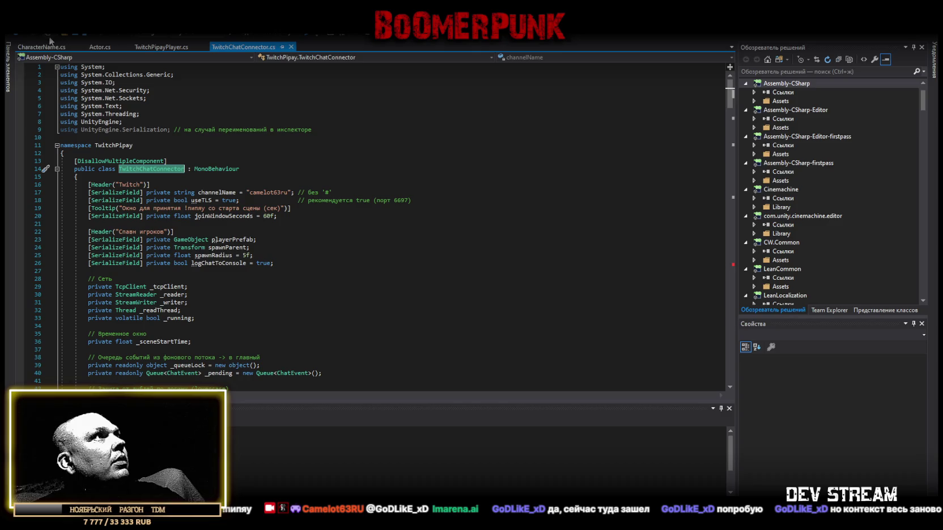
Step: Replace all of TwitchPipayPlayer.cs with the new code and save it
{"action": "left_click", "coordinate": [161, 47]}
{"action": "scroll", "coordinate": [340, 227], "scroll_direction": "down", "scroll_amount": 8}
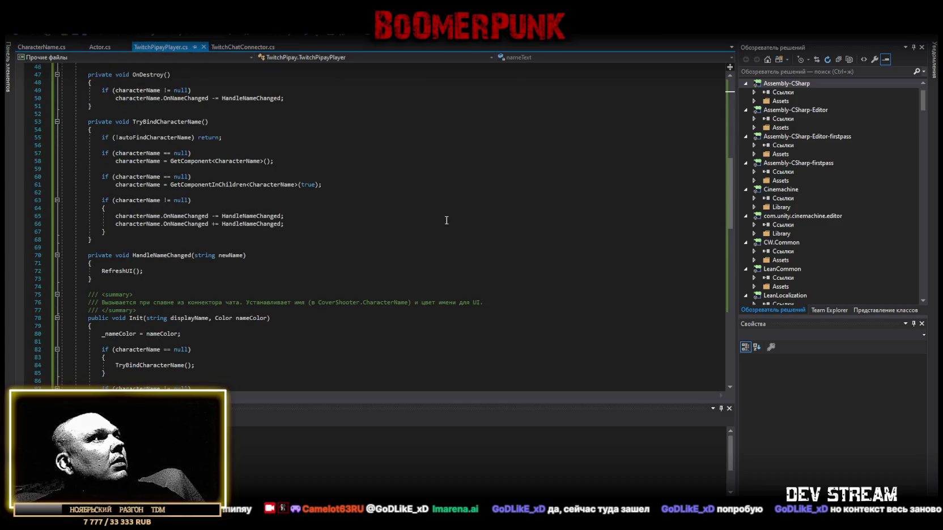
{"action": "left_click", "coordinate": [445, 218]}
{"action": "key", "text": "ctrl+a"}
{"action": "key", "text": "ctrl+v"}
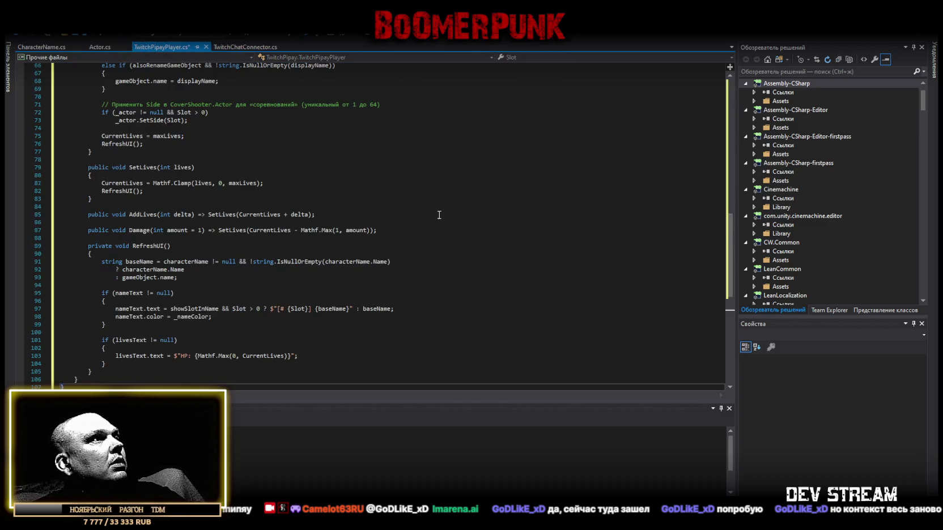
{"action": "scroll", "coordinate": [443, 214], "scroll_direction": "down", "scroll_amount": 4}
{"action": "scroll", "coordinate": [420, 215], "scroll_direction": "up", "scroll_amount": 4}
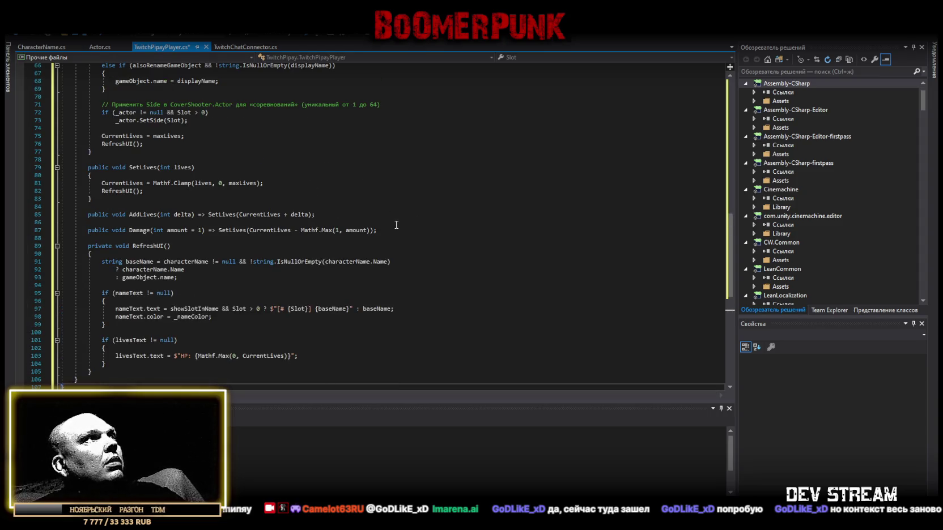
{"action": "key", "text": "ctrl+z"}
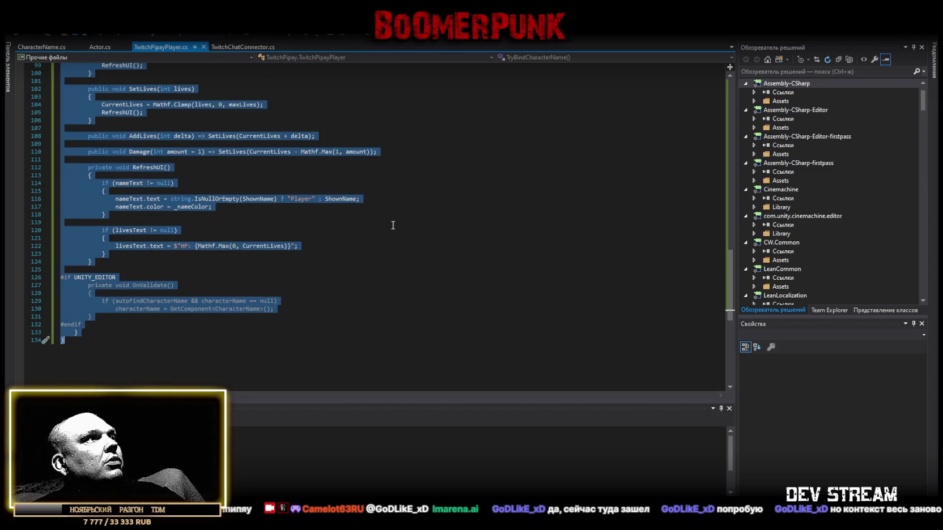
{"action": "key", "text": "ctrl+y"}
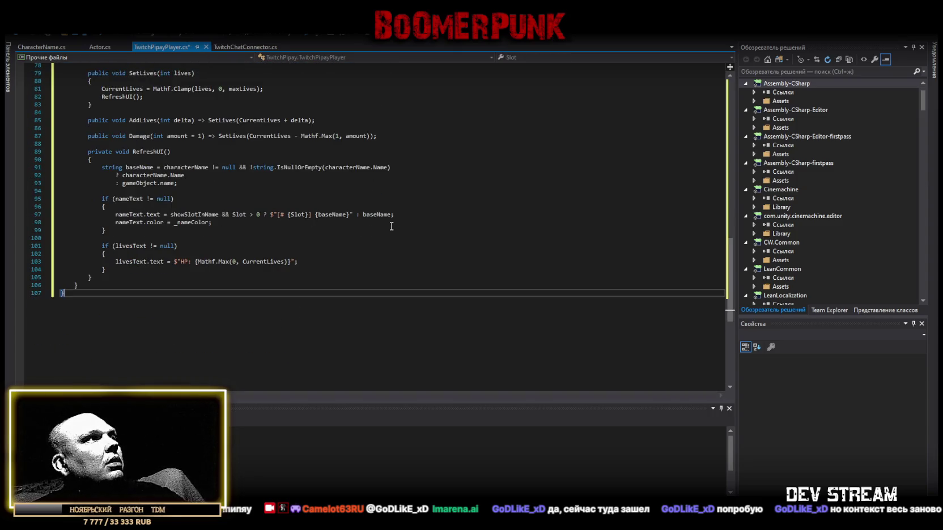
{"action": "scroll", "coordinate": [391, 227], "scroll_direction": "up", "scroll_amount": 20}
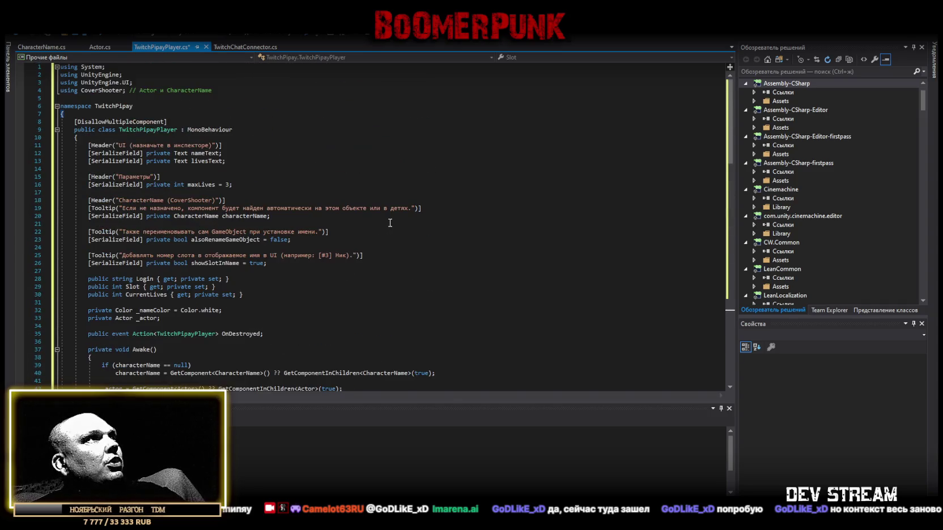
{"action": "key", "text": "ctrl+s"}
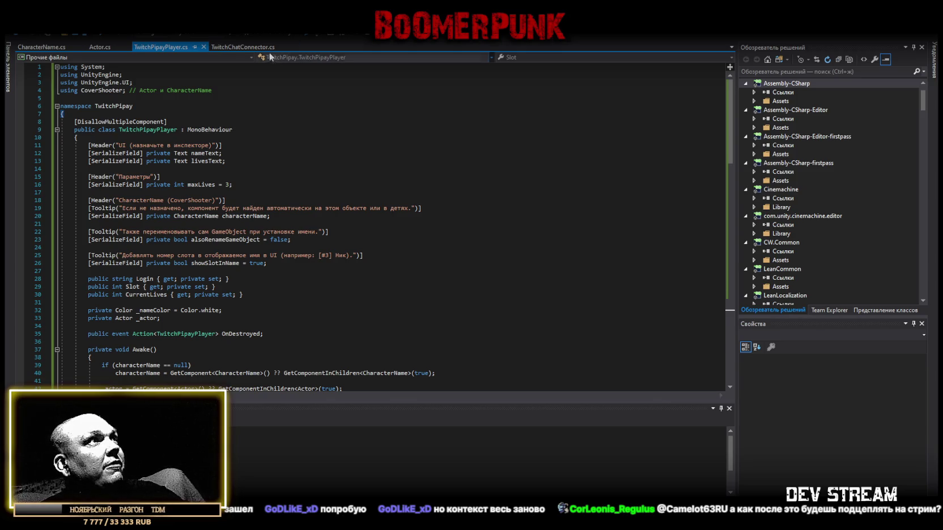
Step: Replace all of TwitchChatConnector.cs with the new code and save it
{"action": "left_click", "coordinate": [243, 47]}
{"action": "scroll", "coordinate": [200, 310], "scroll_direction": "down", "scroll_amount": 15}
{"action": "scroll", "coordinate": [201, 310], "scroll_direction": "down", "scroll_amount": 20}
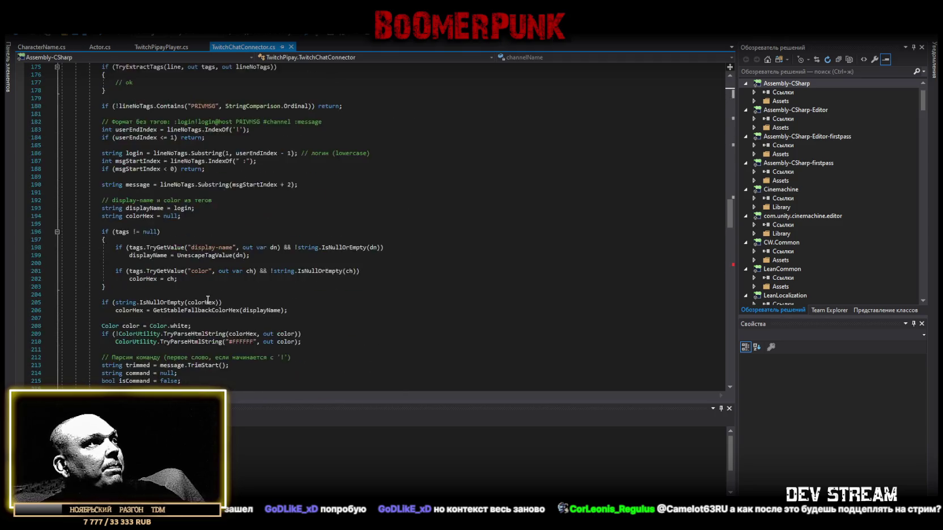
{"action": "scroll", "coordinate": [198, 305], "scroll_direction": "down", "scroll_amount": 9}
{"action": "scroll", "coordinate": [198, 305], "scroll_direction": "up", "scroll_amount": 4}
{"action": "key", "text": "ctrl+a"}
{"action": "key", "text": "ctrl+v"}
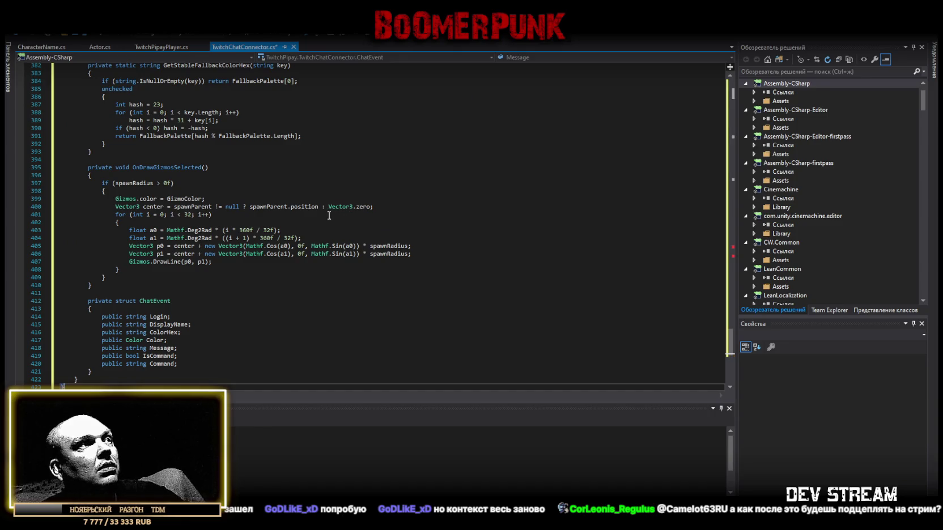
{"action": "scroll", "coordinate": [323, 215], "scroll_direction": "down", "scroll_amount": 5}
{"action": "key", "text": "ctrl+s"}
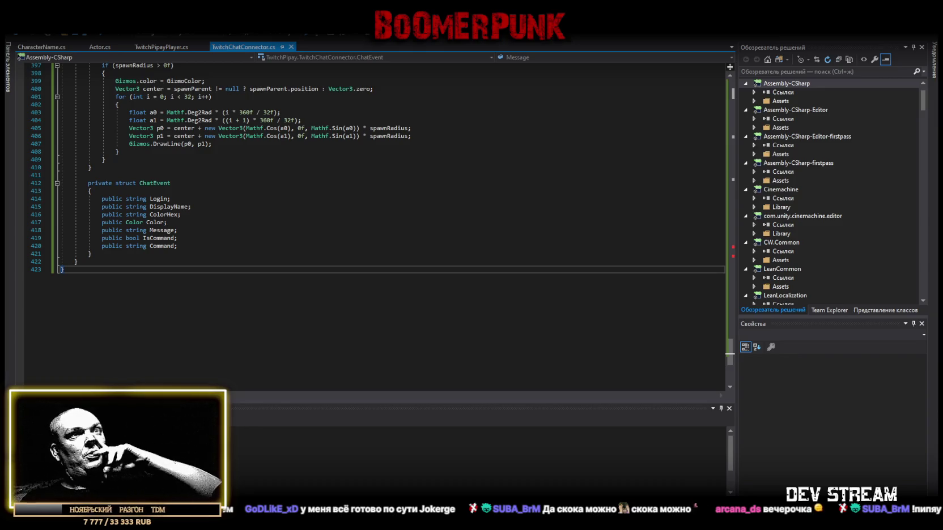
Step: Scroll up through TwitchChatConnector.cs to review its code
{"action": "scroll", "coordinate": [568, 284], "scroll_direction": "up", "scroll_amount": 20}
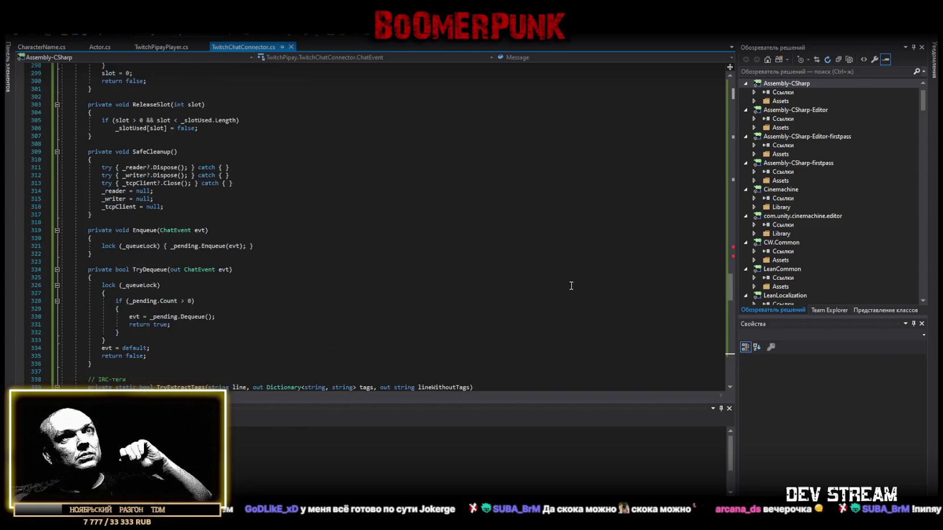
{"action": "scroll", "coordinate": [568, 284], "scroll_direction": "up", "scroll_amount": 5}
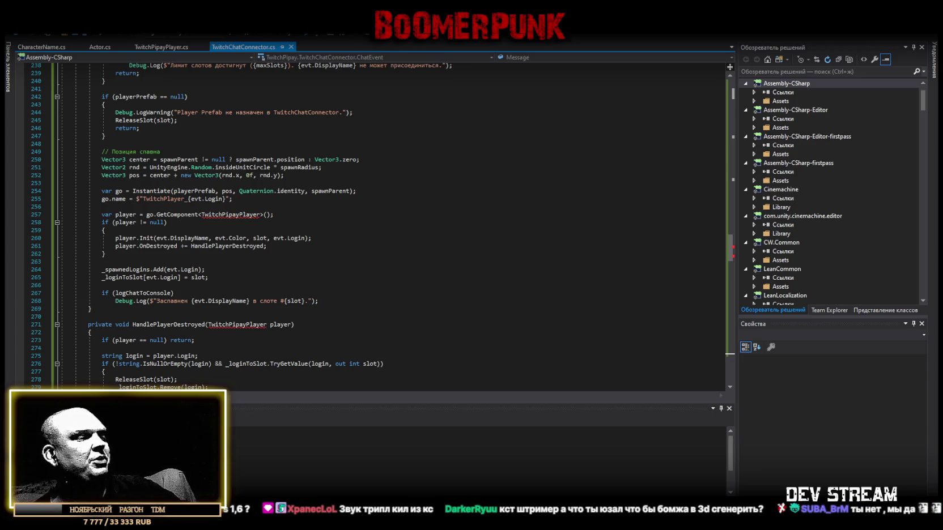
Step: Switch to the Unity Editor and open the ITWITCH scripts folder in the Project window
{"action": "key", "text": "alt+Tab"}
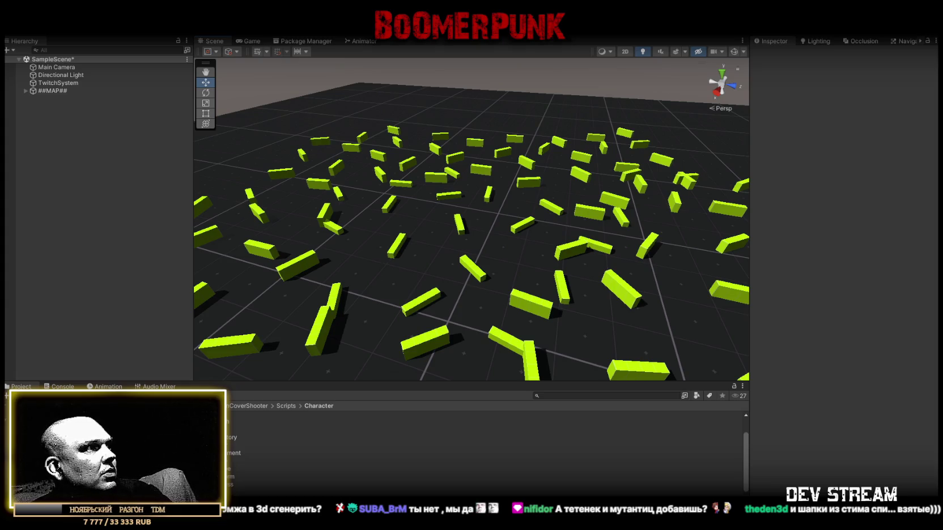
{"action": "double_click", "coordinate": [269, 466]}
Step: Create a C# script named TwitchPipaySpawnPoints in the ITWITCH folder, then bring up CharacterName.cs
{"action": "right_click", "coordinate": [271, 462]}
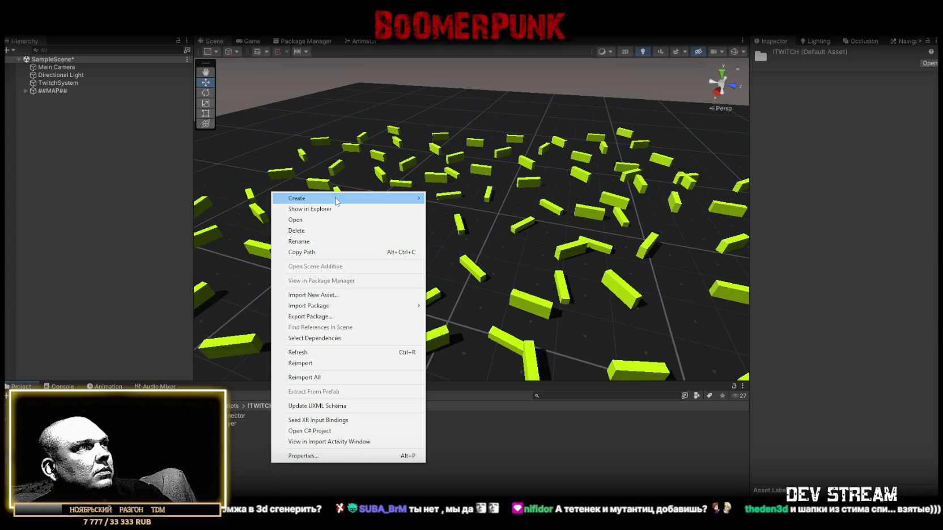
{"action": "mouse_move", "coordinate": [335, 200]}
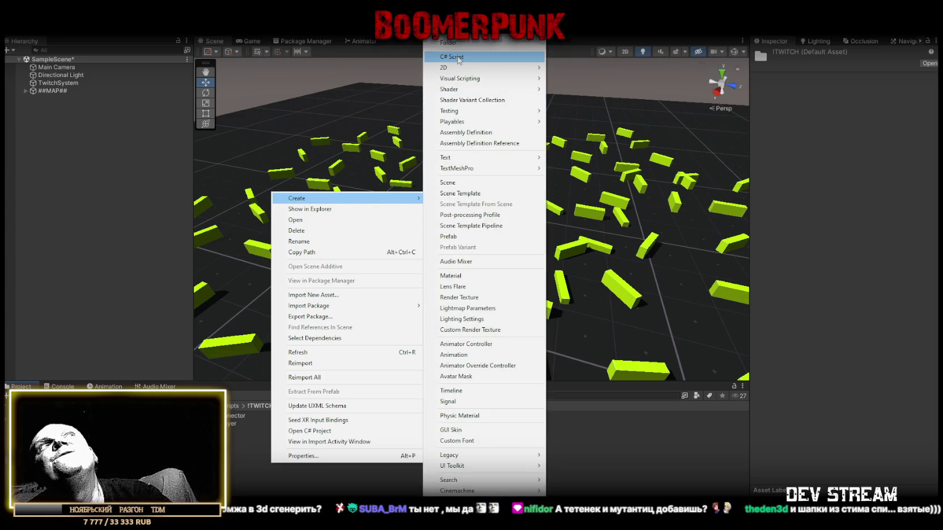
{"action": "left_click", "coordinate": [459, 57]}
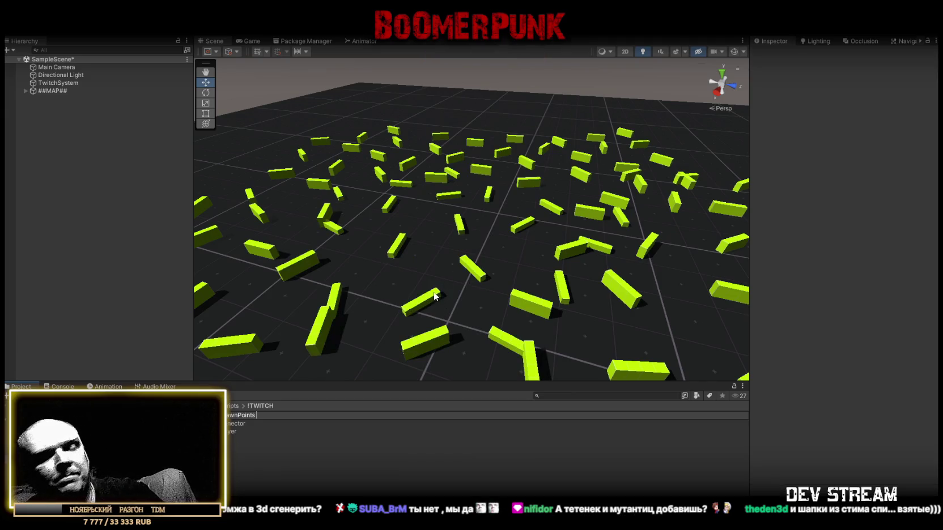
{"action": "key", "text": "Return"}
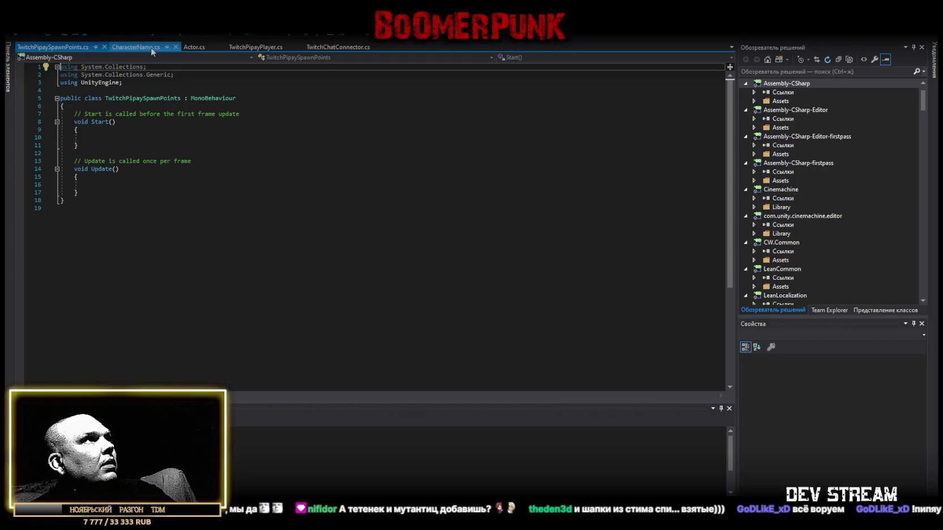
{"action": "left_click", "coordinate": [144, 48]}
Step: Replace the contents of CharacterName.cs with the new code
{"action": "scroll", "coordinate": [225, 298], "scroll_direction": "down", "scroll_amount": 10}
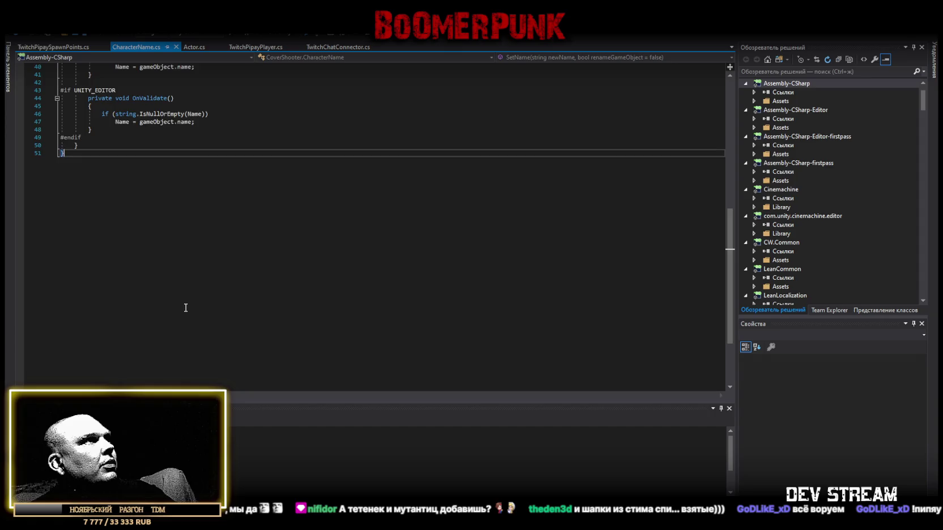
{"action": "key", "text": "ctrl+a"}
{"action": "key", "text": "ctrl+v"}
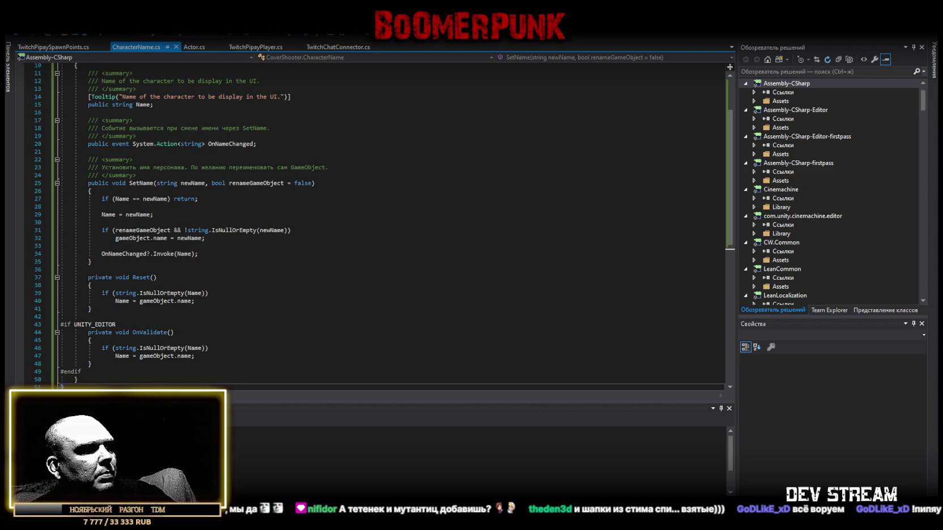
Step: Replace TwitchPipayPlayer.cs with the final, shorter player code and save it
{"action": "left_click", "coordinate": [256, 48]}
{"action": "scroll", "coordinate": [281, 244], "scroll_direction": "down", "scroll_amount": 4}
{"action": "key", "text": "ctrl+a"}
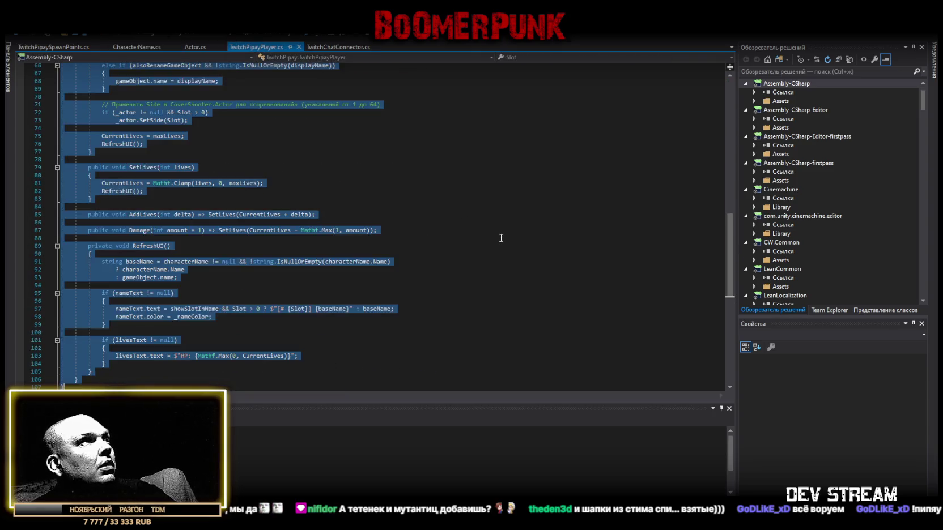
{"action": "key", "text": "ctrl+v"}
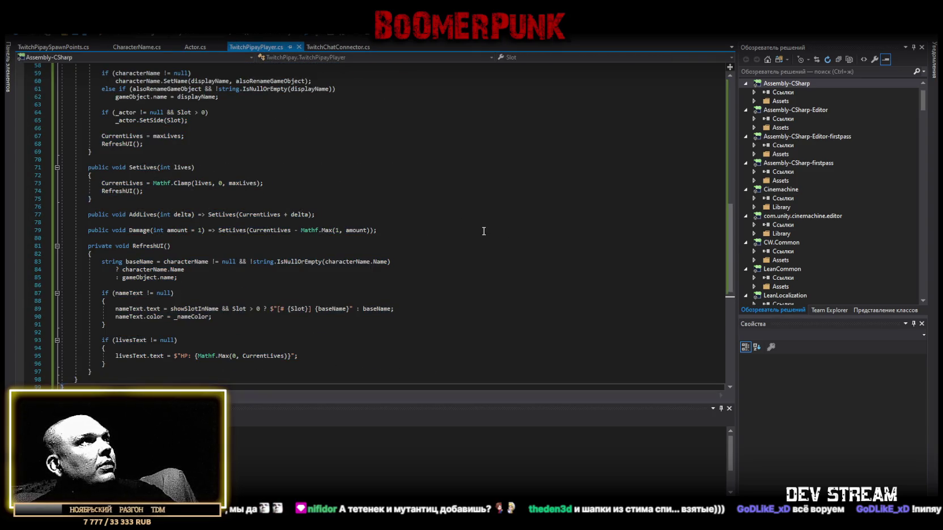
{"action": "key", "text": "ctrl+a"}
{"action": "key", "text": "ctrl+v"}
{"action": "key", "text": "ctrl+a"}
{"action": "scroll", "coordinate": [476, 244], "scroll_direction": "down", "scroll_amount": 3}
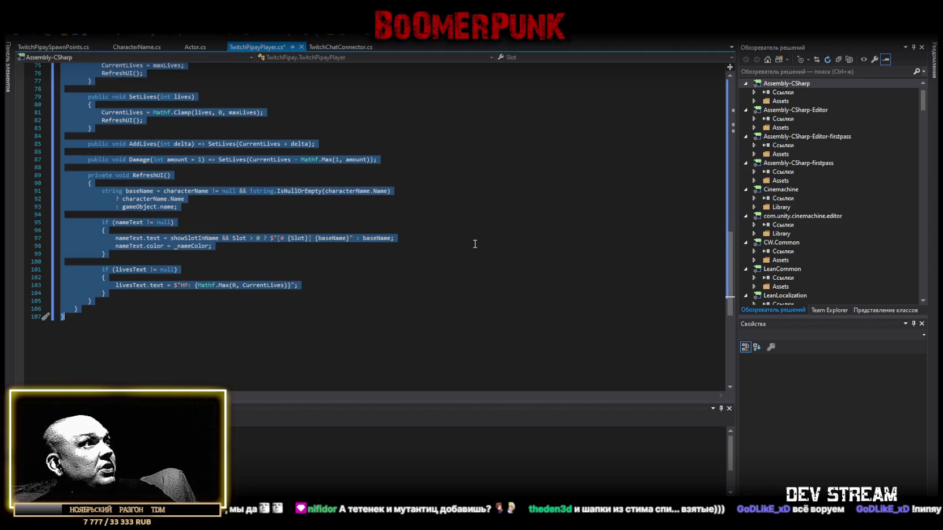
{"action": "key", "text": "ctrl+v"}
{"action": "key", "text": "ctrl+s"}
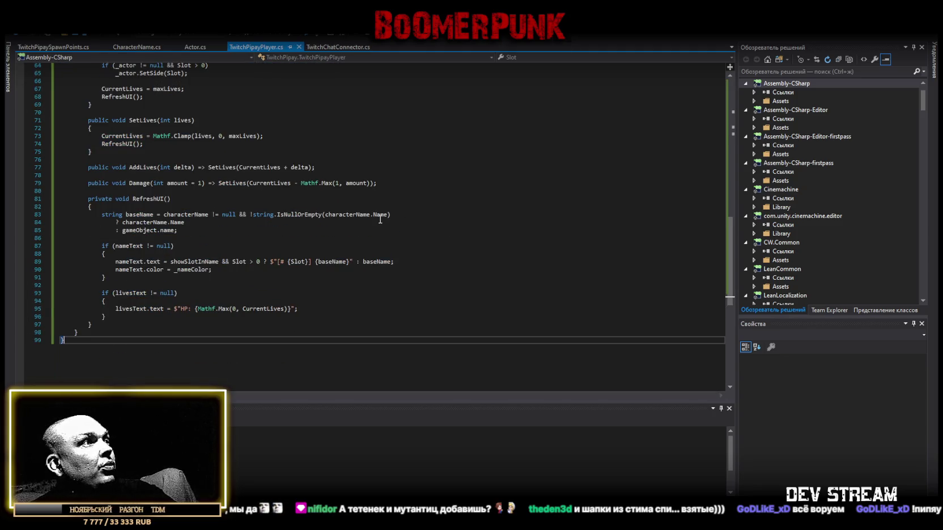
{"action": "scroll", "coordinate": [381, 219], "scroll_direction": "up", "scroll_amount": 13}
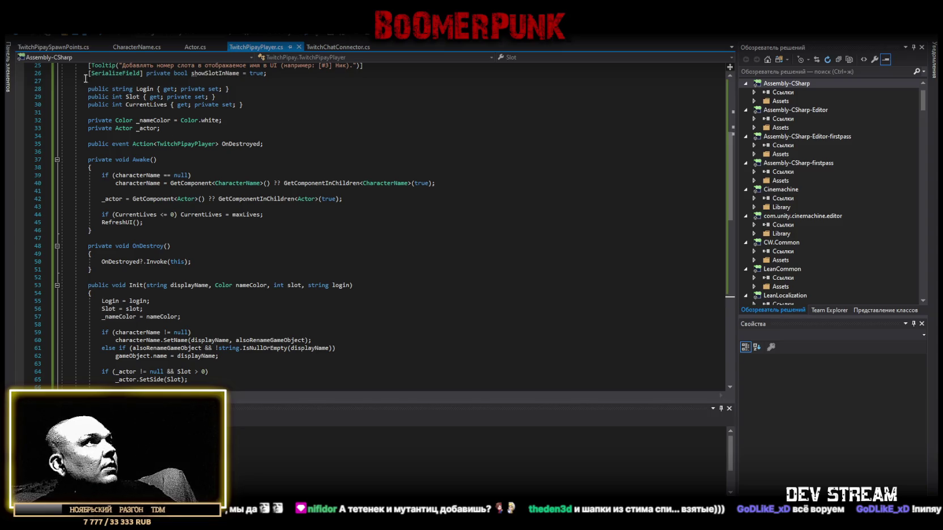
Step: Replace the template in TwitchPipaySpawnPoints.cs with the full spawn-point script
{"action": "left_click", "coordinate": [52, 47]}
{"action": "key", "text": "ctrl+a"}
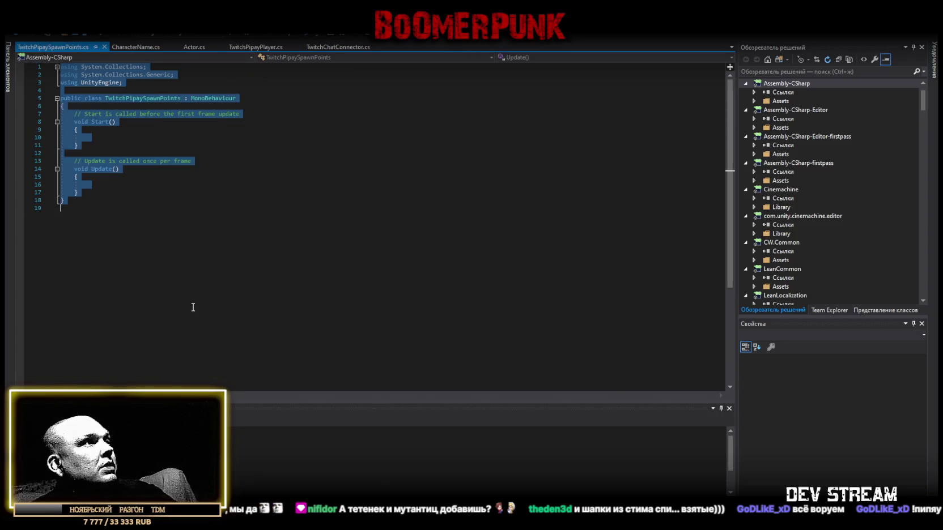
{"action": "key", "text": "ctrl+v"}
{"action": "scroll", "coordinate": [192, 309], "scroll_direction": "down", "scroll_amount": 2}
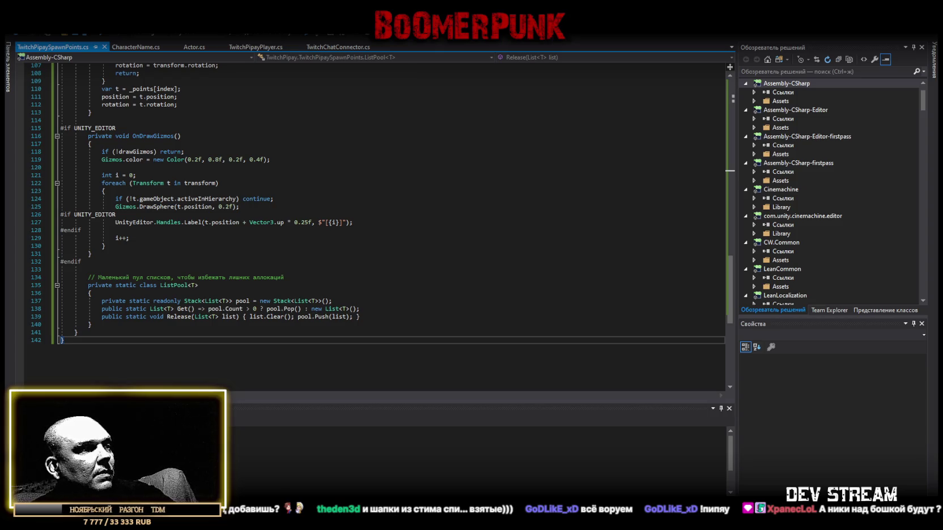
{"action": "left_click", "coordinate": [322, 48]}
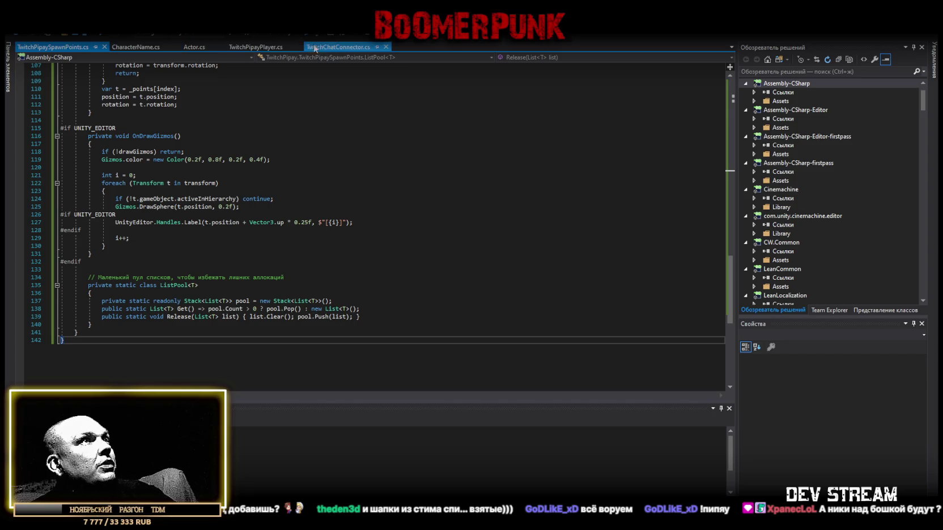
Step: Paste the updated TwitchChatConnector code, save it, and return to Unity to recompile
{"action": "scroll", "coordinate": [243, 321], "scroll_direction": "down", "scroll_amount": 10}
{"action": "scroll", "coordinate": [244, 321], "scroll_direction": "down", "scroll_amount": 5}
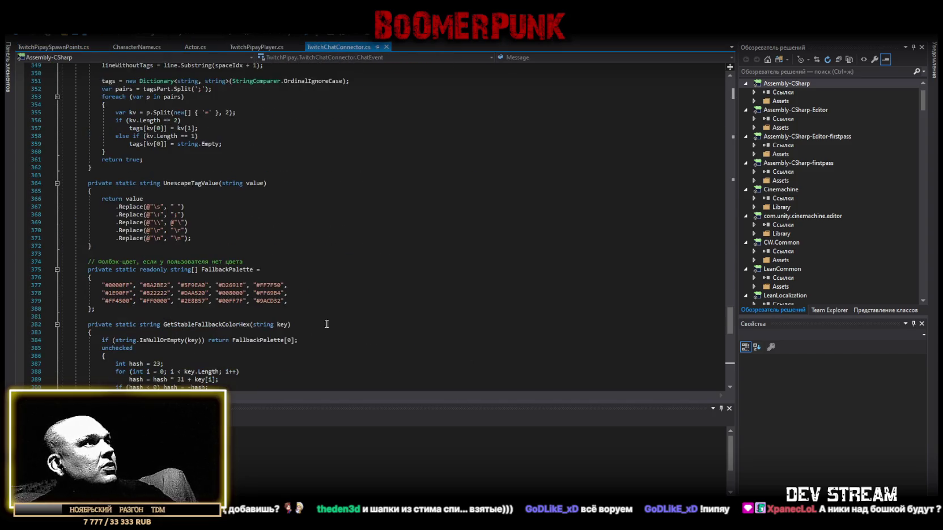
{"action": "key", "text": "ctrl+a"}
{"action": "scroll", "coordinate": [368, 321], "scroll_direction": "down", "scroll_amount": 4}
{"action": "key", "text": "ctrl+v"}
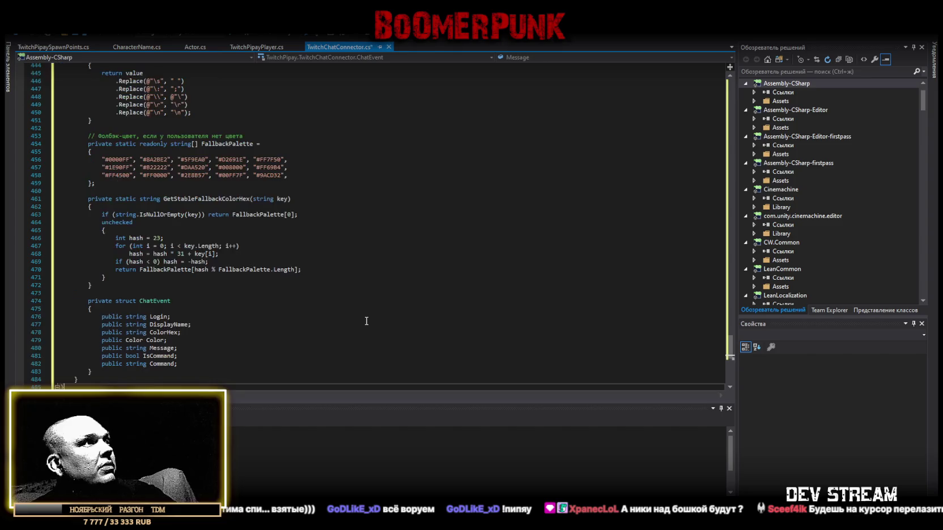
{"action": "scroll", "coordinate": [365, 321], "scroll_direction": "down", "scroll_amount": 3}
{"action": "key", "text": "ctrl+s"}
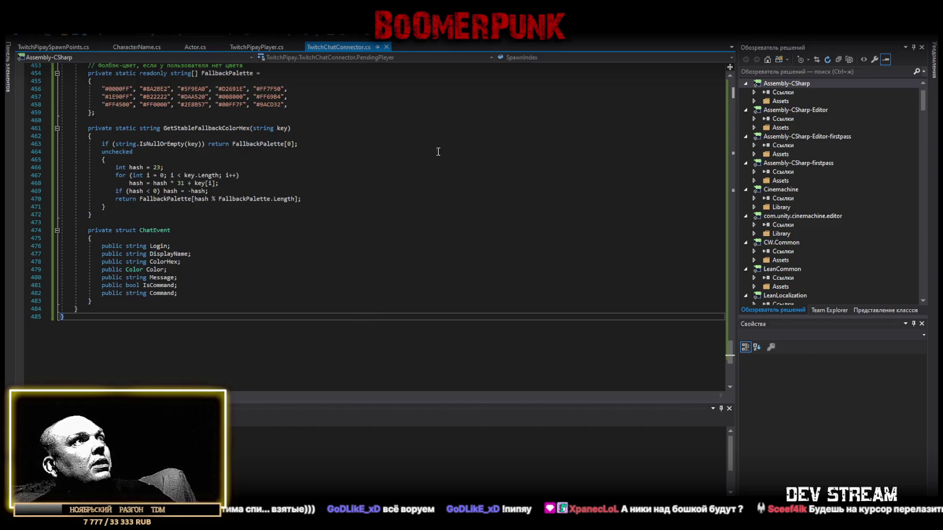
{"action": "key", "text": "alt+Tab"}
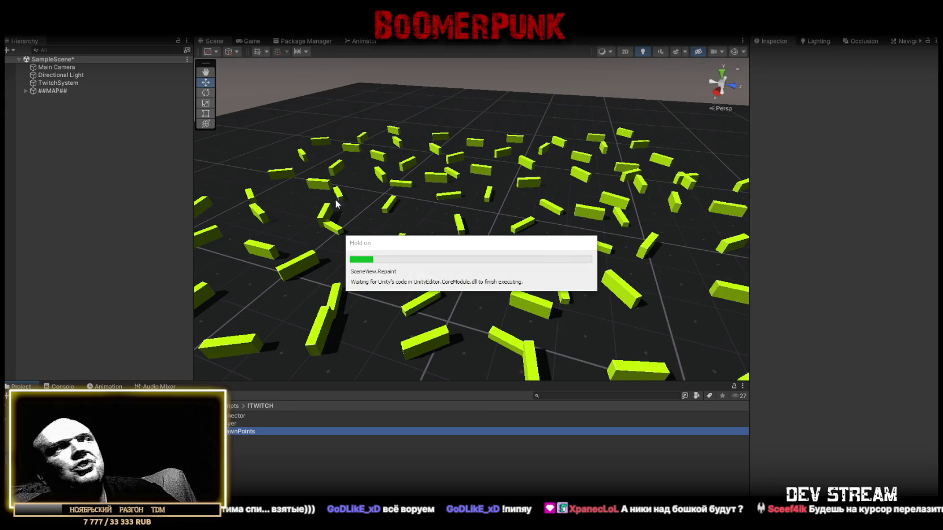
Step: Check the Console for compile errors, then orbit and zoom the Scene view around the blocks
{"action": "left_click", "coordinate": [63, 387]}
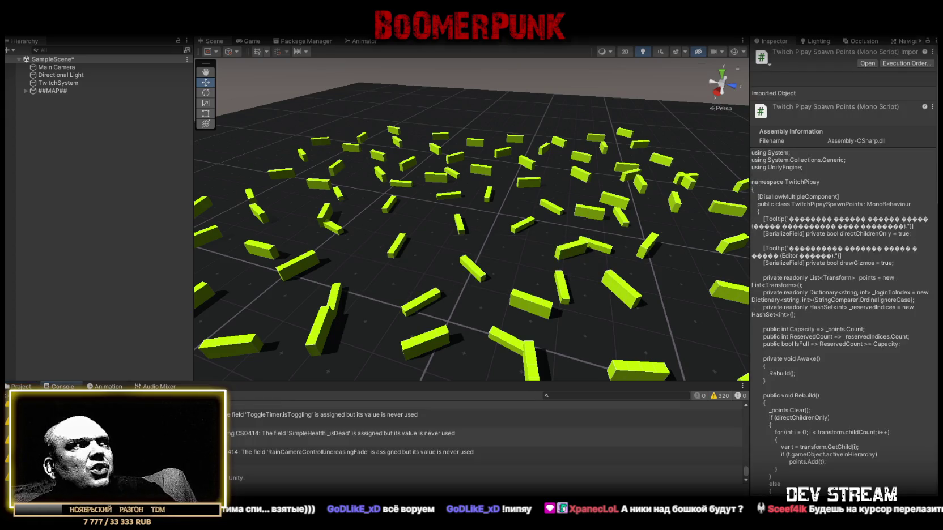
{"action": "mouse_move", "coordinate": [397, 249]}
{"action": "left_mouse_down"}
{"action": "mouse_move", "coordinate": [390, 253]}
{"action": "mouse_move", "coordinate": [431, 269]}
{"action": "mouse_move", "coordinate": [438, 236]}
{"action": "mouse_move", "coordinate": [417, 238]}
{"action": "mouse_move", "coordinate": [453, 242]}
{"action": "mouse_move", "coordinate": [400, 242]}
{"action": "mouse_move", "coordinate": [481, 232]}
{"action": "mouse_move", "coordinate": [514, 259]}
{"action": "mouse_move", "coordinate": [497, 277]}
{"action": "left_mouse_up"}
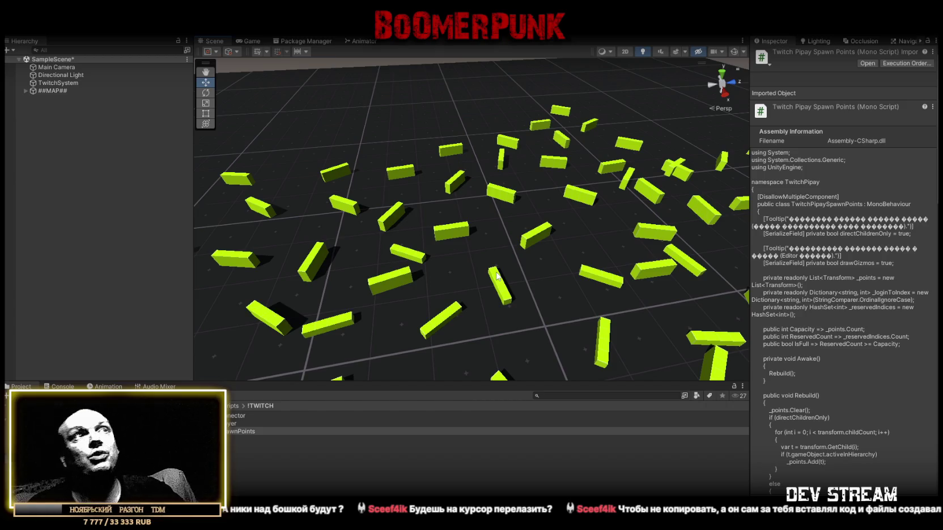
{"action": "mouse_move", "coordinate": [497, 276]}
{"action": "left_mouse_down"}
{"action": "mouse_move", "coordinate": [605, 301]}
{"action": "mouse_move", "coordinate": [482, 324]}
{"action": "mouse_move", "coordinate": [379, 263]}
{"action": "mouse_move", "coordinate": [387, 261]}
{"action": "left_mouse_up"}
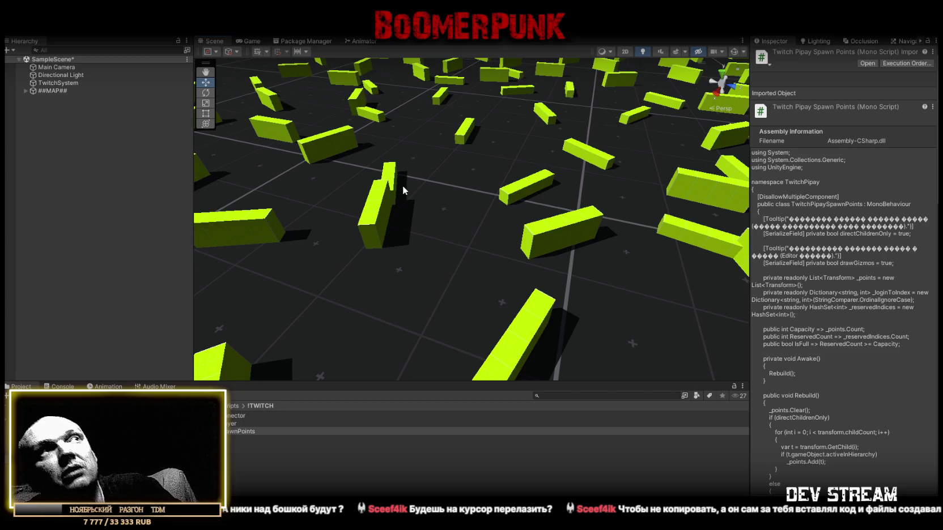
{"action": "mouse_move", "coordinate": [398, 187]}
{"action": "left_mouse_down"}
{"action": "mouse_move", "coordinate": [411, 173]}
{"action": "mouse_move", "coordinate": [428, 187]}
{"action": "left_mouse_up"}
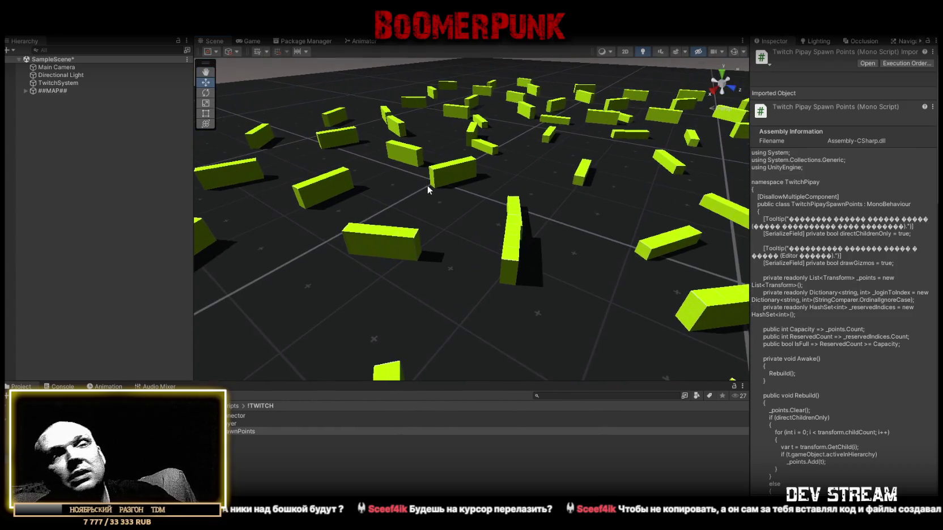
{"action": "scroll", "coordinate": [504, 229], "scroll_direction": "down", "scroll_amount": 5}
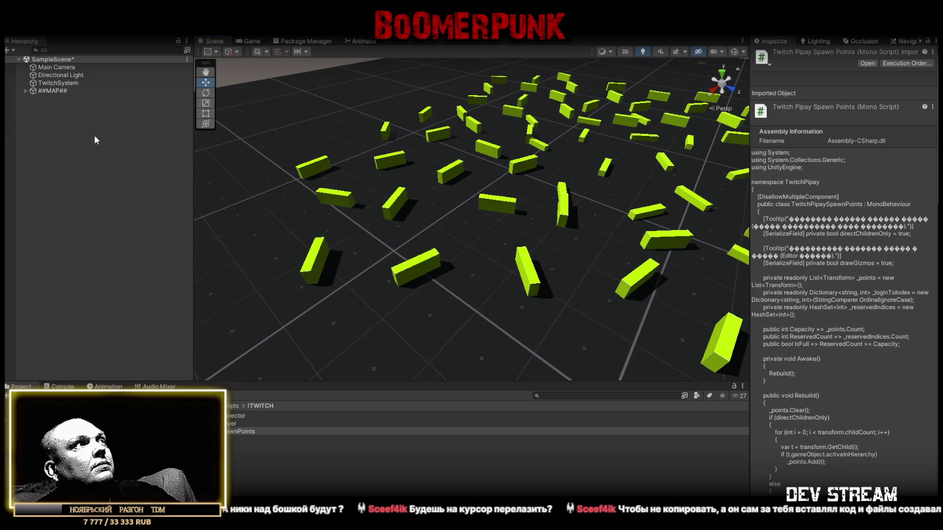
{"action": "mouse_move", "coordinate": [453, 187]}
{"action": "left_mouse_down"}
{"action": "mouse_move", "coordinate": [507, 191]}
{"action": "mouse_move", "coordinate": [403, 172]}
{"action": "mouse_move", "coordinate": [391, 255]}
{"action": "left_mouse_up"}
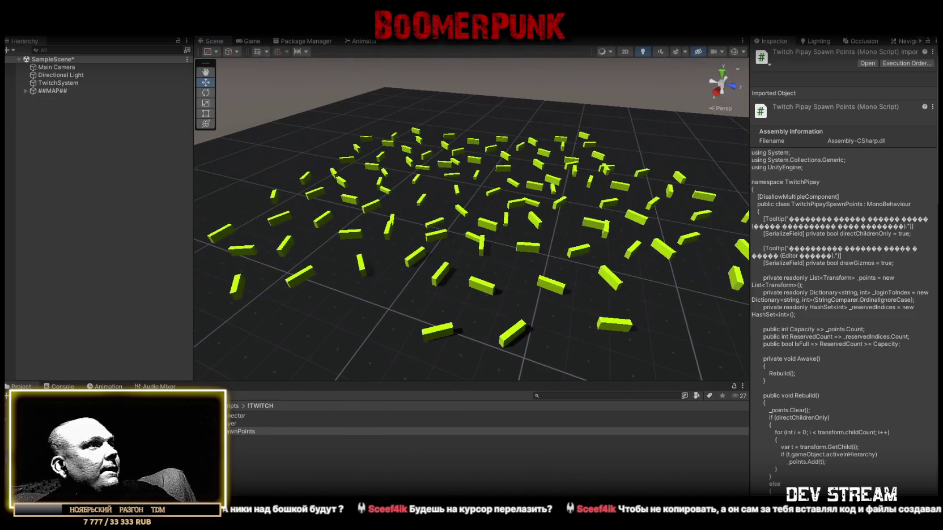
Step: Create an empty GameObject in the scene named SpawnerPipay
{"action": "right_click", "coordinate": [54, 126]}
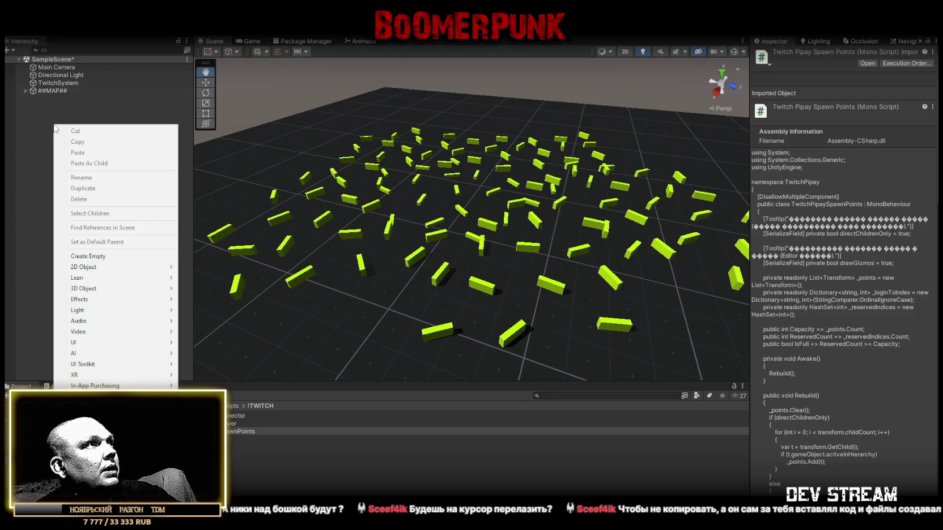
{"action": "right_click", "coordinate": [39, 98]}
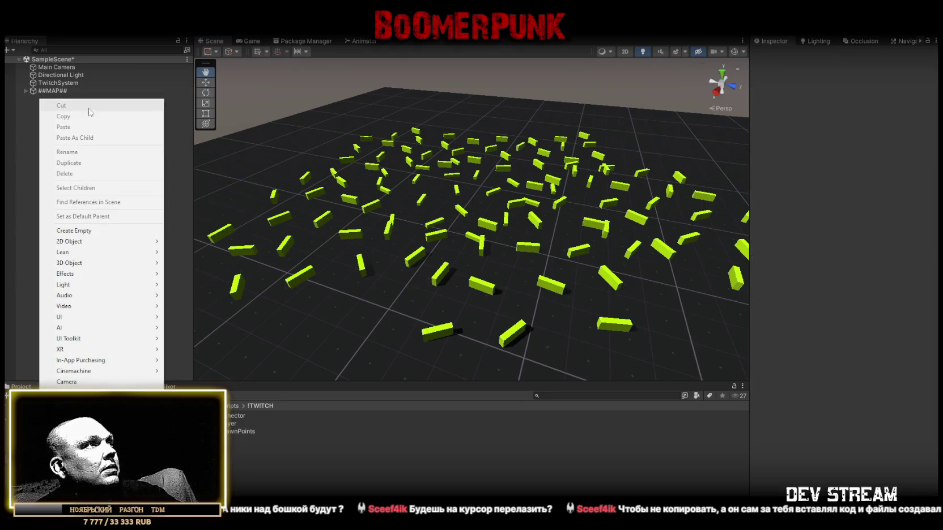
{"action": "left_click", "coordinate": [83, 228]}
{"action": "type", "text": "ызфц"}
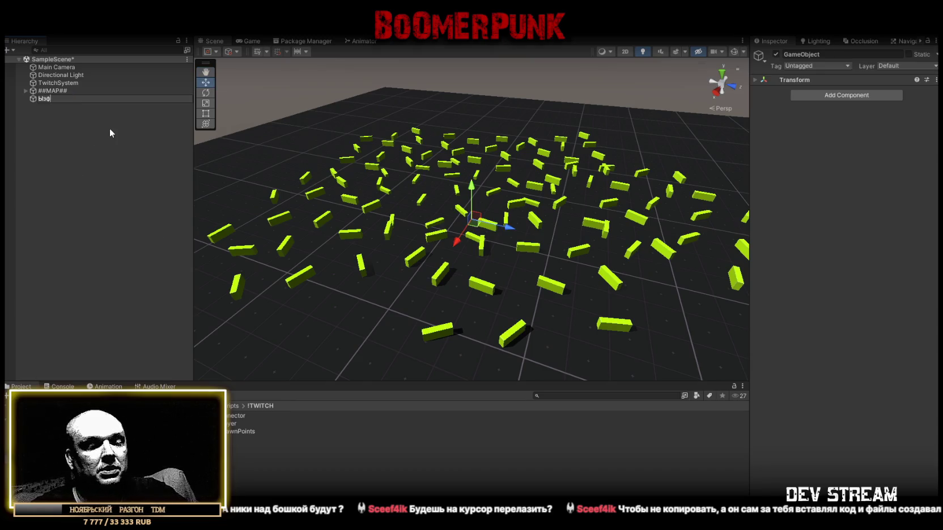
{"action": "type", "text": "т"}
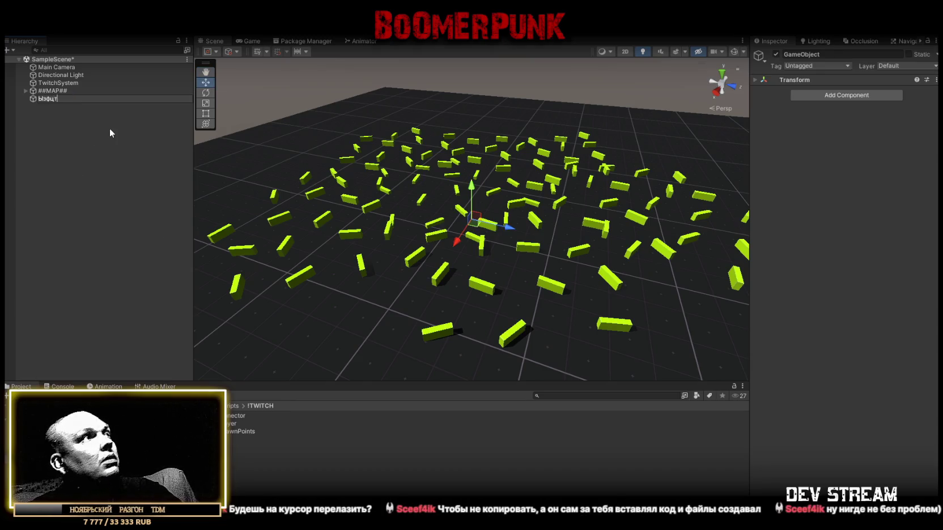
{"action": "key", "text": "BackSpace"}
{"action": "key", "text": "BackSpace"}
{"action": "key", "text": "BackSpace"}
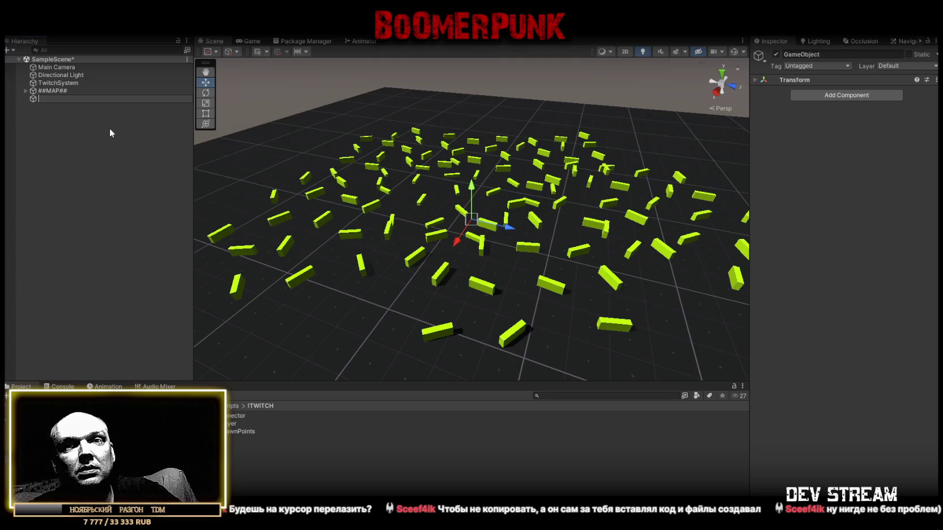
{"action": "type", "text": "Spa"}
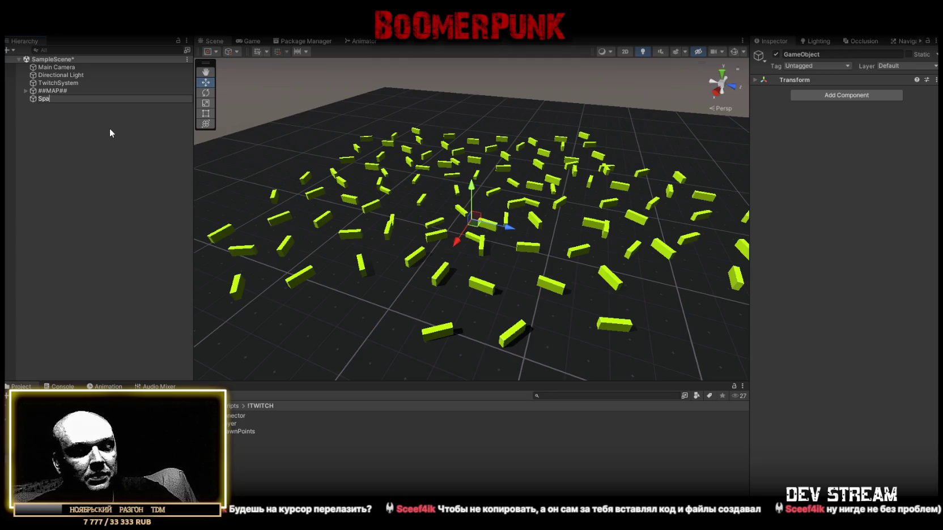
{"action": "type", "text": "wner"}
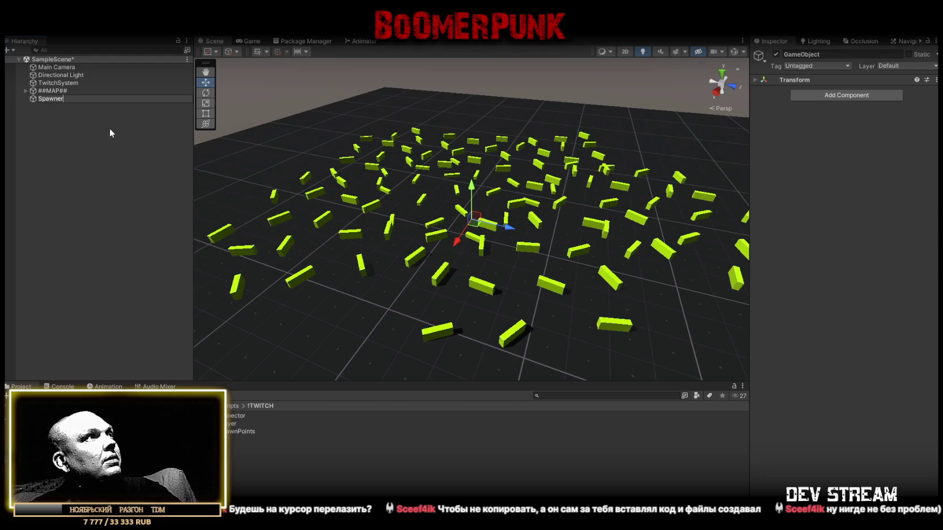
{"action": "type", "text": "Pipay"}
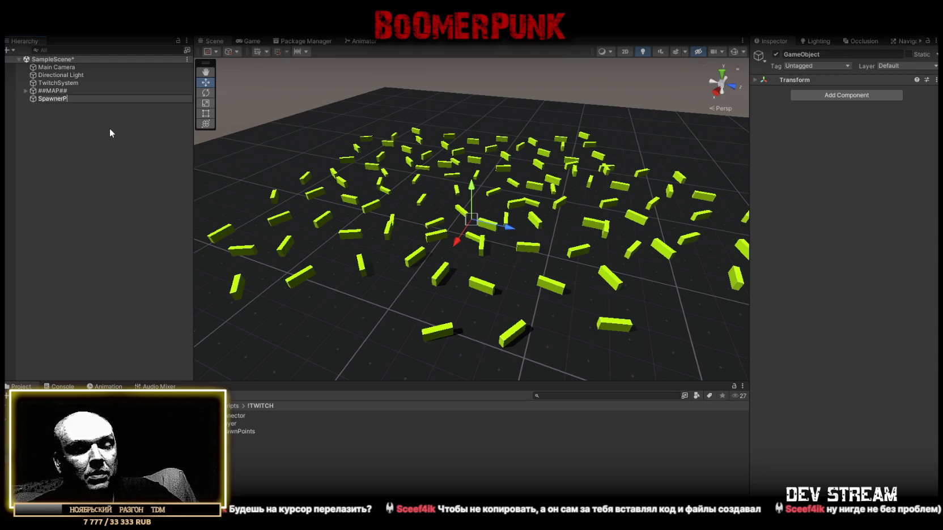
{"action": "key", "text": "Return"}
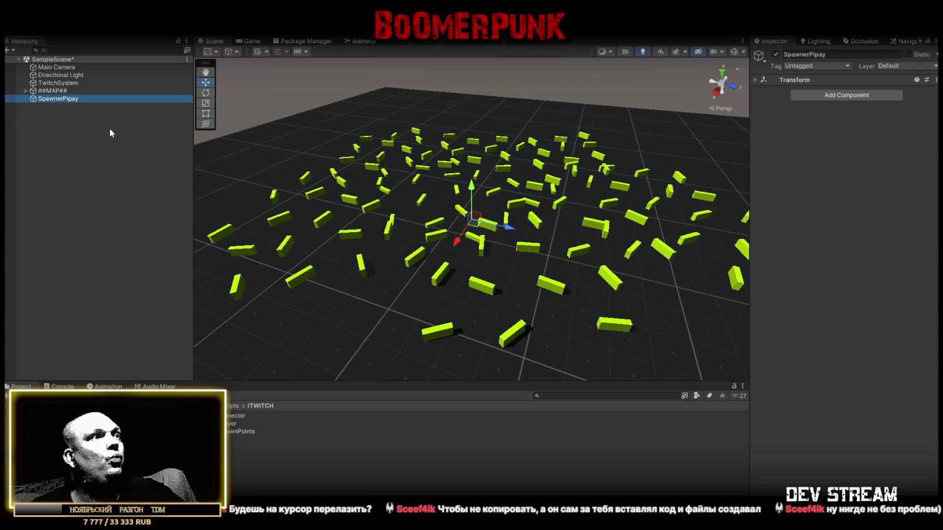
Step: Attach the Twitch Pipay Spawn Points script to SpawnerPipay and add an empty child
{"action": "mouse_move", "coordinate": [241, 431]}
{"action": "left_mouse_down"}
{"action": "mouse_move", "coordinate": [844, 123]}
{"action": "mouse_move", "coordinate": [835, 140]}
{"action": "left_mouse_up"}
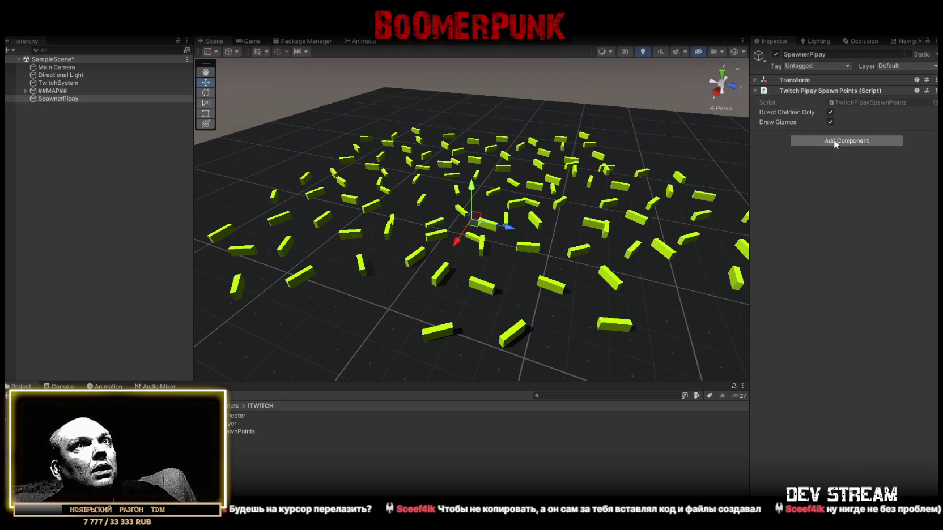
{"action": "right_click", "coordinate": [61, 100]}
{"action": "left_click", "coordinate": [116, 232]}
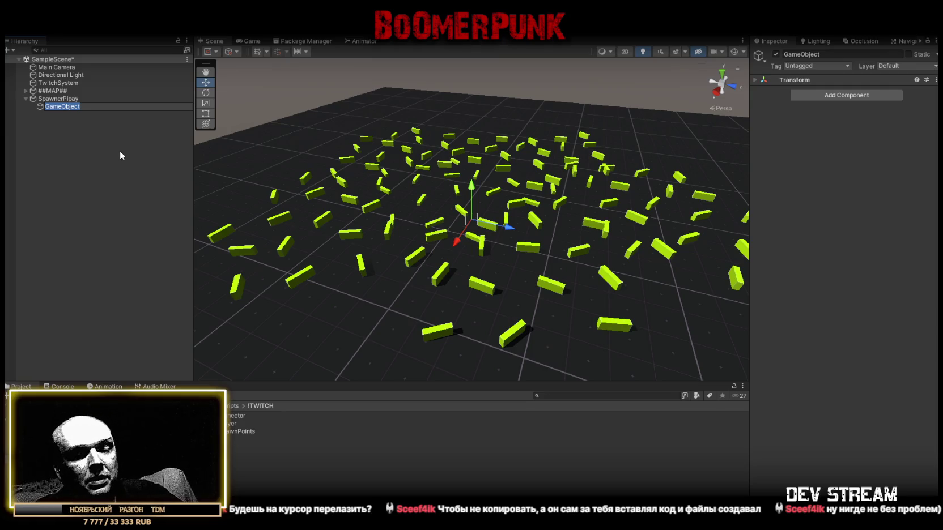
Step: Rename the child object to SPP (1) and frame it in the Scene view
{"action": "type", "text": "SPP"}
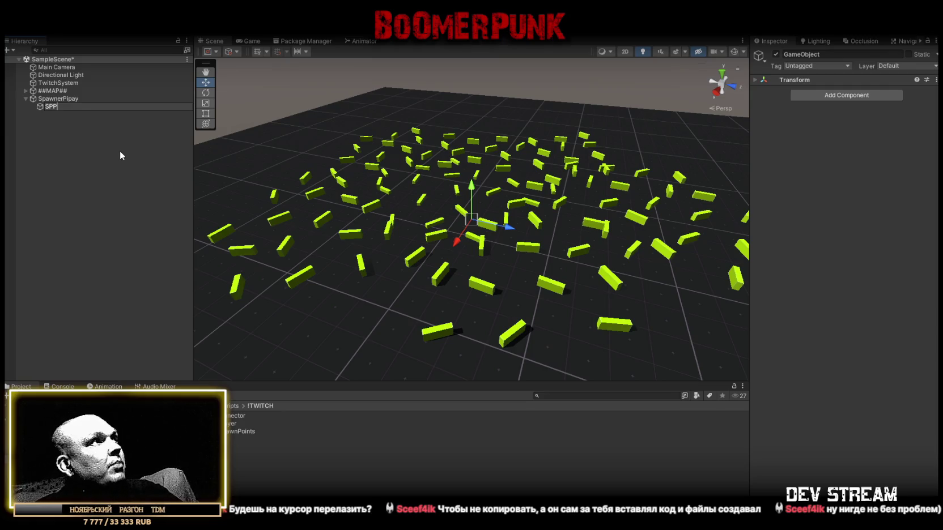
{"action": "type", "text": " (1"}
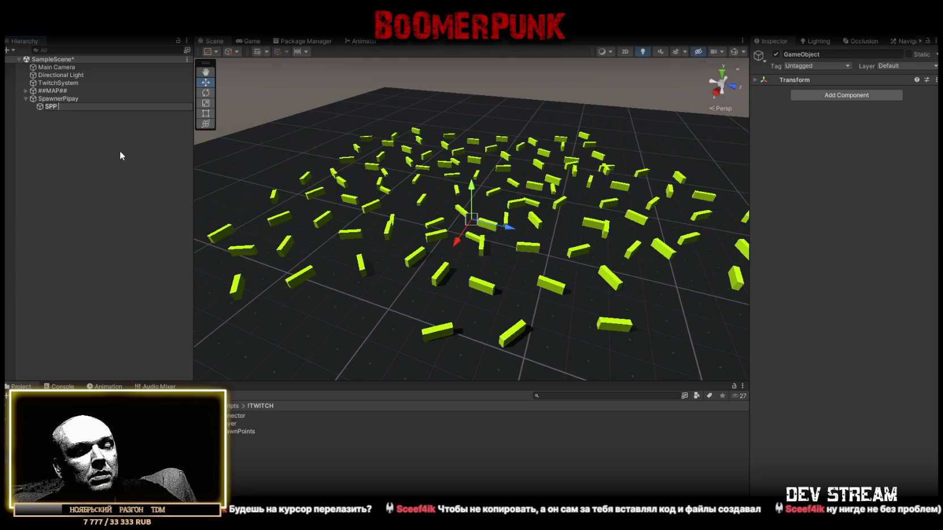
{"action": "key", "text": "Return"}
{"action": "mouse_move", "coordinate": [212, 193]}
{"action": "left_mouse_down"}
{"action": "mouse_move", "coordinate": [507, 219]}
{"action": "mouse_move", "coordinate": [544, 204]}
{"action": "left_mouse_up"}
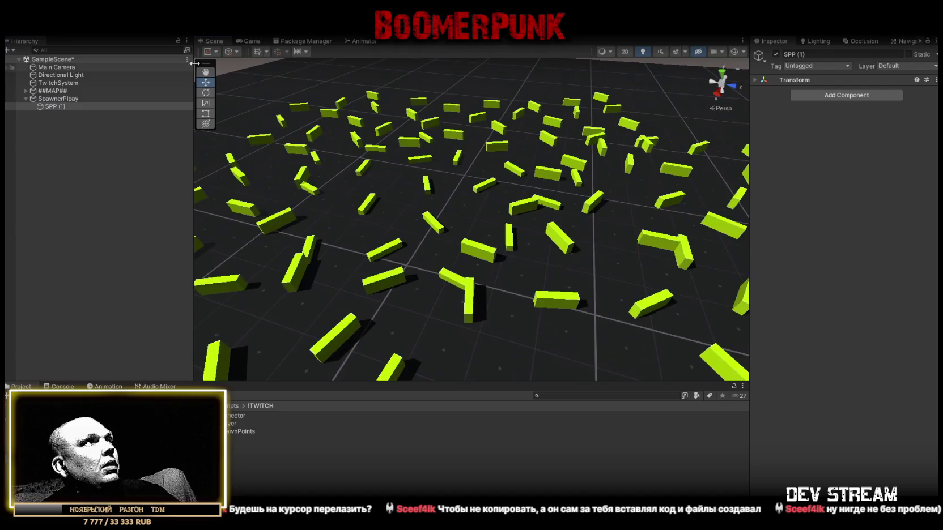
{"action": "left_click", "coordinate": [756, 79]}
{"action": "left_click", "coordinate": [57, 98]}
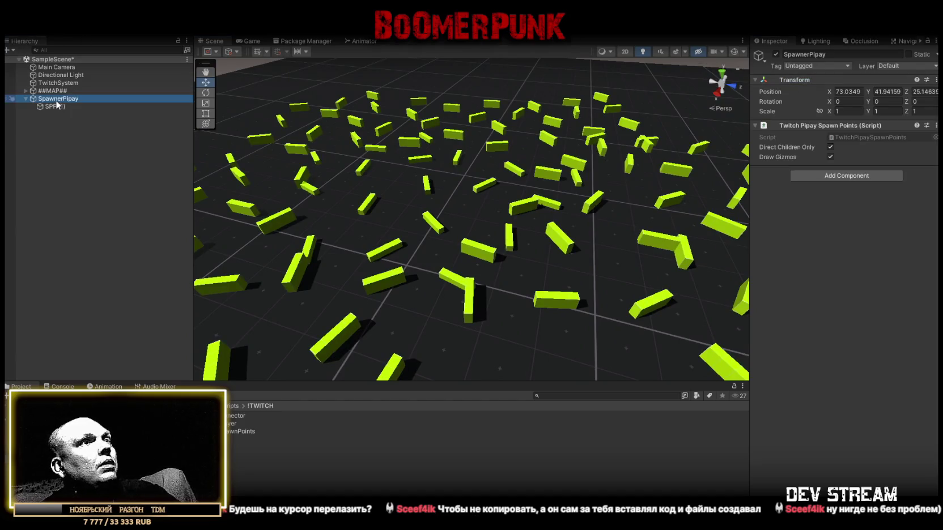
{"action": "left_click", "coordinate": [701, 53]}
{"action": "double_click", "coordinate": [65, 106]}
{"action": "left_click_drag", "start_coordinate": [419, 165], "coordinate": [446, 161]}
{"action": "left_click", "coordinate": [875, 92]}
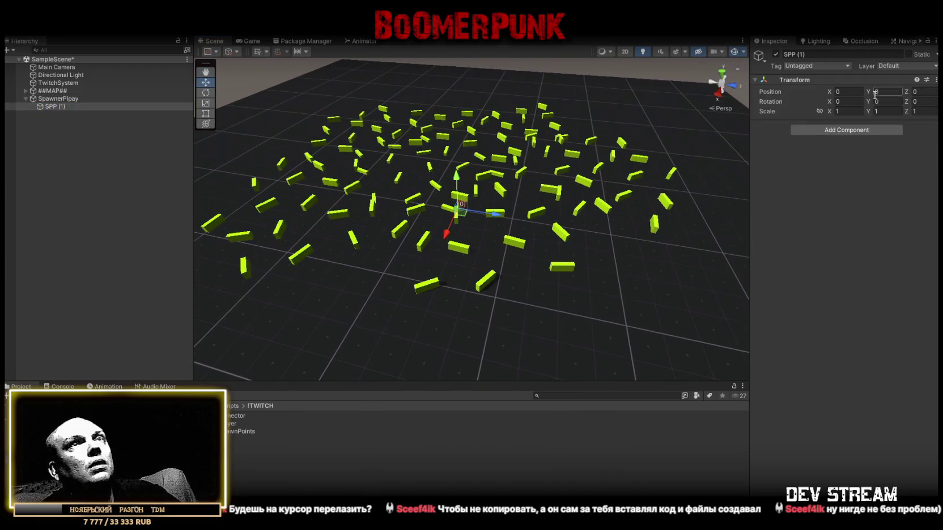
Step: Set SpawnerPipay's position to 0, 0, 0, then refocus on SPP (1)
{"action": "left_click", "coordinate": [85, 99]}
{"action": "left_click", "coordinate": [857, 90]}
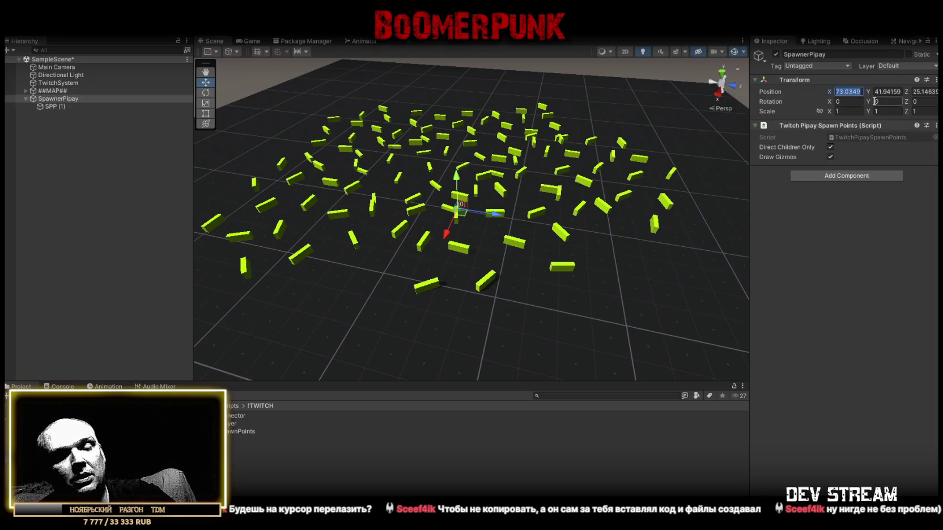
{"action": "type", "text": "0"}
{"action": "left_click", "coordinate": [894, 91]}
{"action": "type", "text": "0"}
{"action": "key", "text": "Tab"}
{"action": "type", "text": "0"}
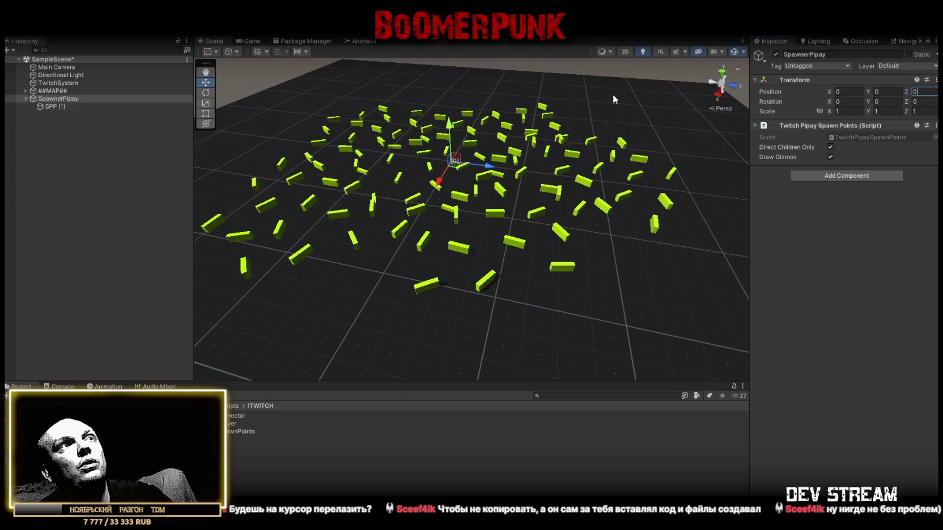
{"action": "left_click", "coordinate": [55, 106]}
{"action": "key", "text": "f"}
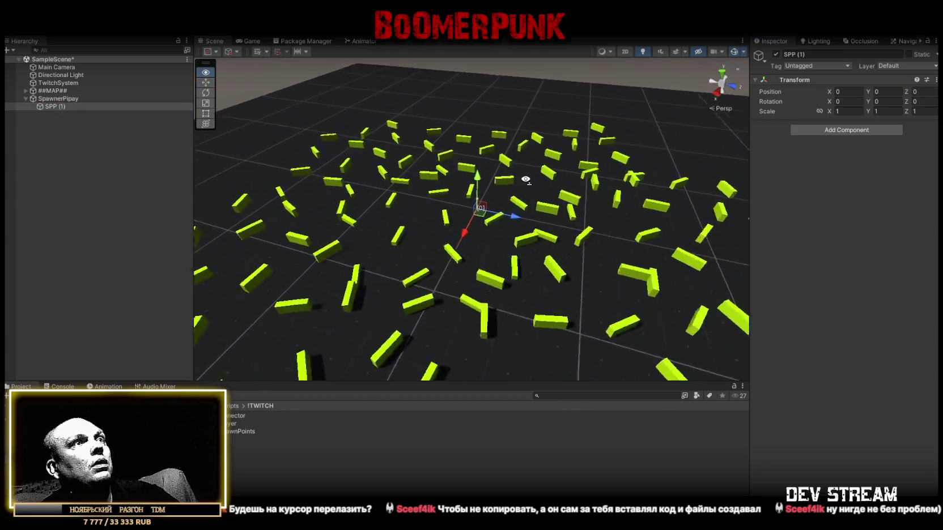
Step: Duplicate SPP (1) and slide the copy along the X axis
{"action": "scroll", "coordinate": [513, 221], "scroll_direction": "down", "scroll_amount": 10}
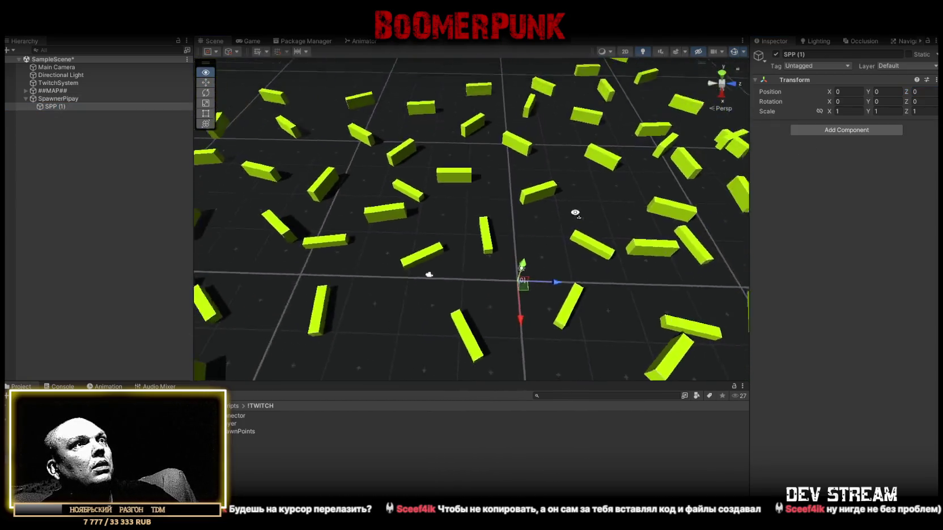
{"action": "left_click_drag", "start_coordinate": [513, 221], "coordinate": [388, 225]}
{"action": "mouse_move", "coordinate": [340, 184]}
{"action": "left_mouse_down"}
{"action": "mouse_move", "coordinate": [397, 192]}
{"action": "mouse_move", "coordinate": [436, 181]}
{"action": "mouse_move", "coordinate": [443, 201]}
{"action": "left_mouse_up"}
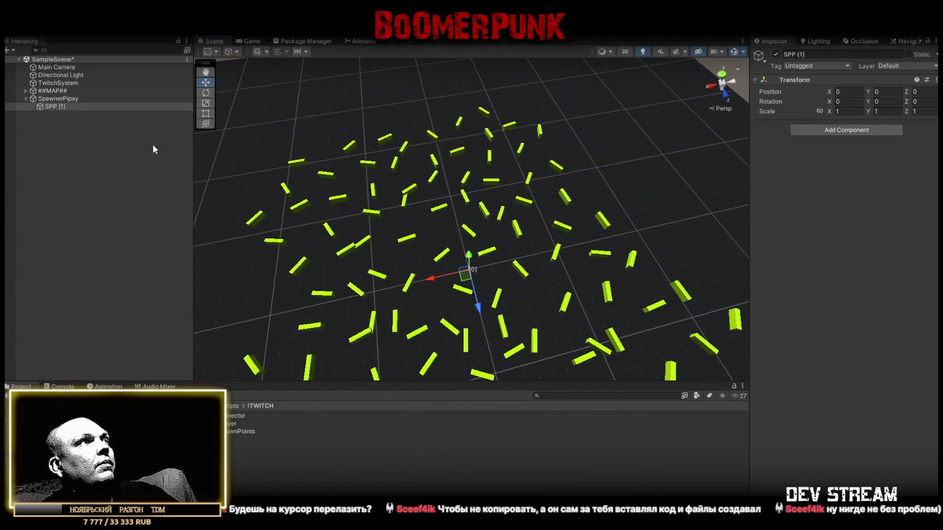
{"action": "key", "text": "ctrl+d"}
{"action": "left_click_drag", "start_coordinate": [444, 280], "coordinate": [457, 278]}
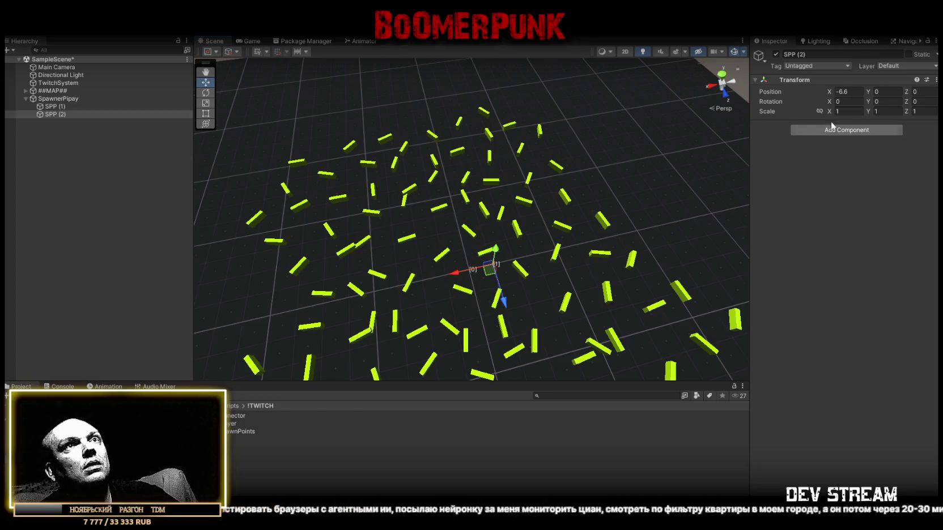
{"action": "type", "text": "-8"}
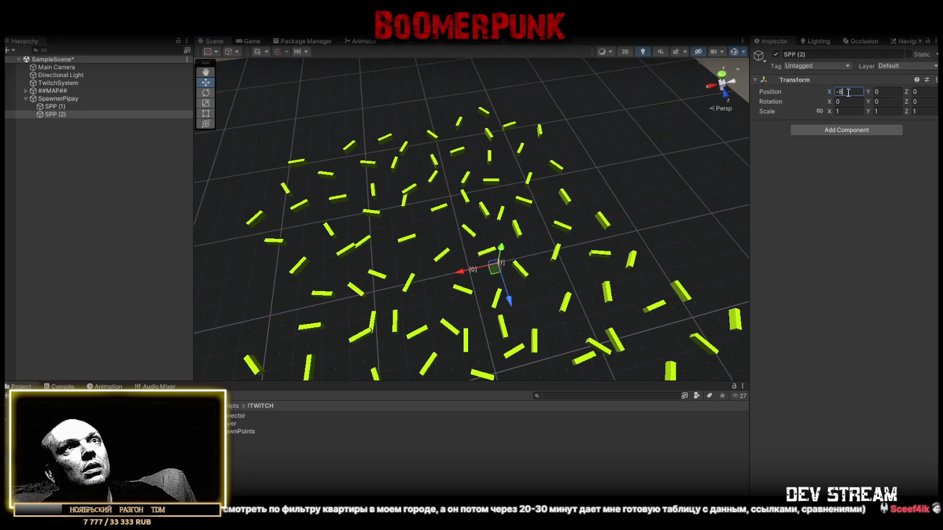
{"action": "type", "text": "-16"}
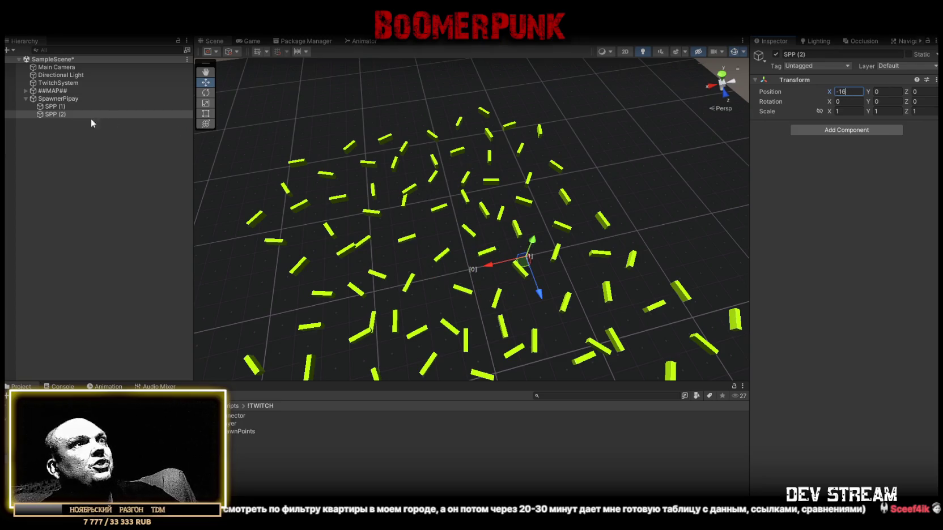
Step: Fix the spawn point names so the new copy is named SPP (1)
{"action": "left_click", "coordinate": [62, 107]}
{"action": "key", "text": "F2"}
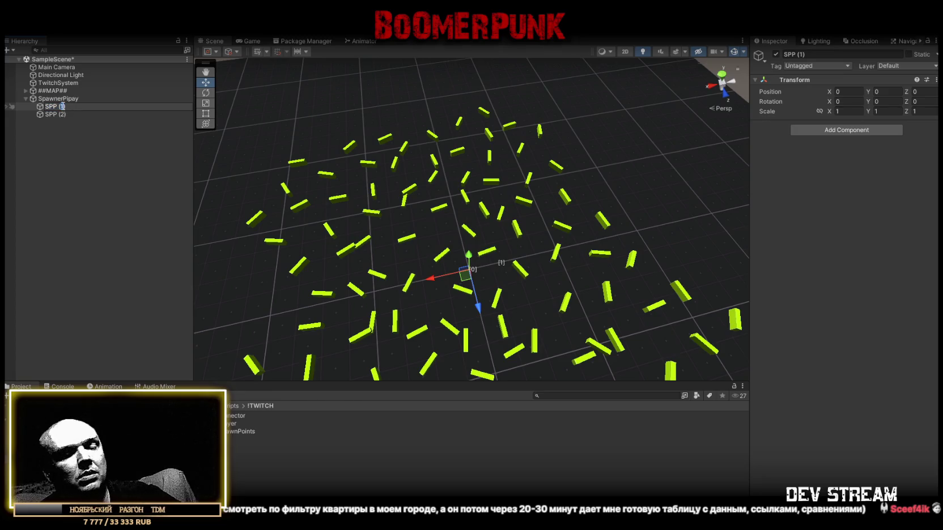
{"action": "type", "text": "0"}
{"action": "left_click", "coordinate": [61, 115]}
{"action": "key", "text": "F2"}
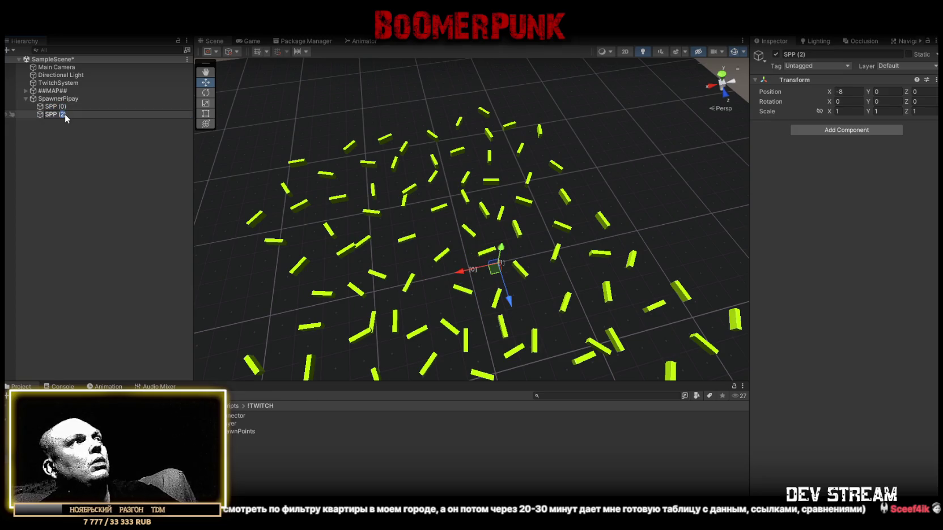
{"action": "type", "text": "1"}
{"action": "key", "text": "Return"}
Step: Duplicate SPP (0) and SPP (1), move copies SPP (2) and SPP (3) forward, duplicate again
{"action": "left_click_drag", "start_coordinate": [258, 144], "coordinate": [442, 180]}
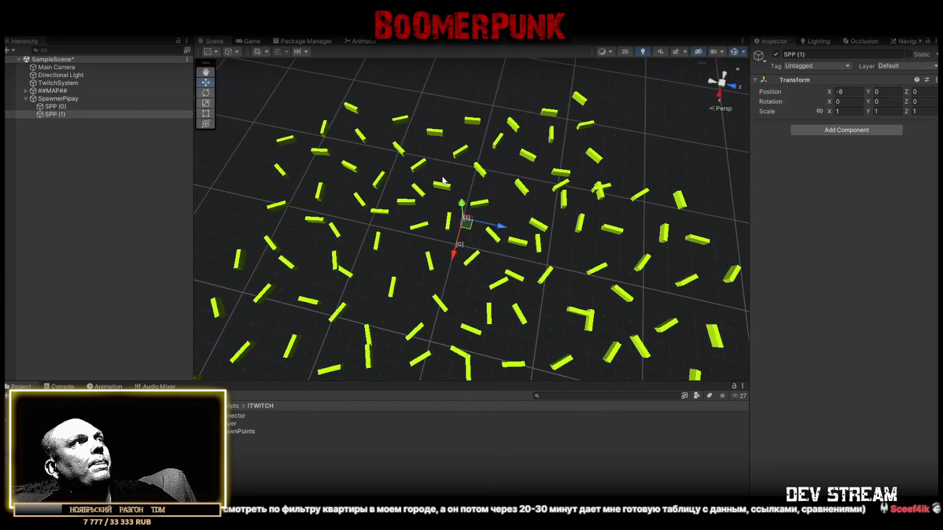
{"action": "left_click", "coordinate": [55, 106], "text": "shift"}
{"action": "key", "text": "ctrl+d"}
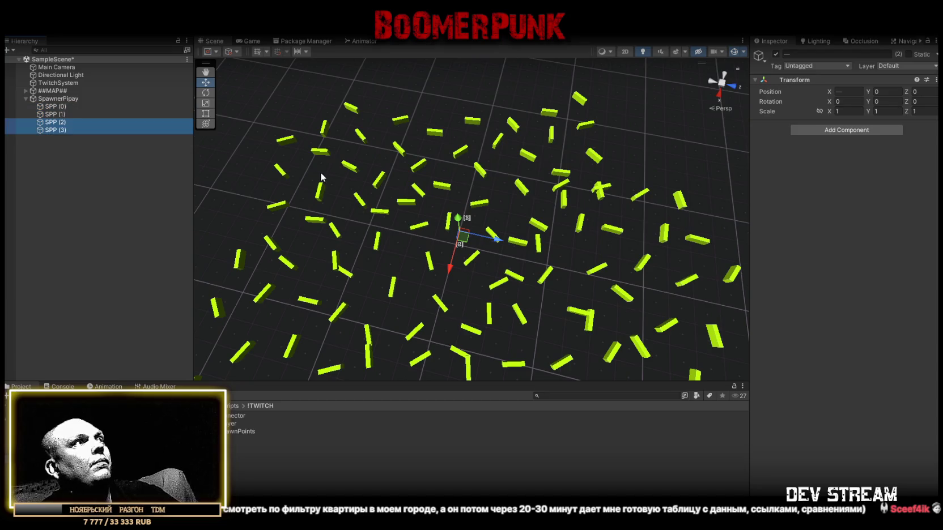
{"action": "mouse_move", "coordinate": [468, 239]}
{"action": "left_mouse_down"}
{"action": "mouse_move", "coordinate": [508, 216]}
{"action": "mouse_move", "coordinate": [477, 295]}
{"action": "mouse_move", "coordinate": [334, 183]}
{"action": "mouse_move", "coordinate": [347, 175]}
{"action": "mouse_move", "coordinate": [355, 185]}
{"action": "left_mouse_up"}
{"action": "key", "text": "ctrl+d"}
Step: Move SPP (0) and SPP (1) over to the left side of the block field
{"action": "left_click", "coordinate": [55, 107]}
{"action": "left_click", "coordinate": [55, 114], "text": "shift"}
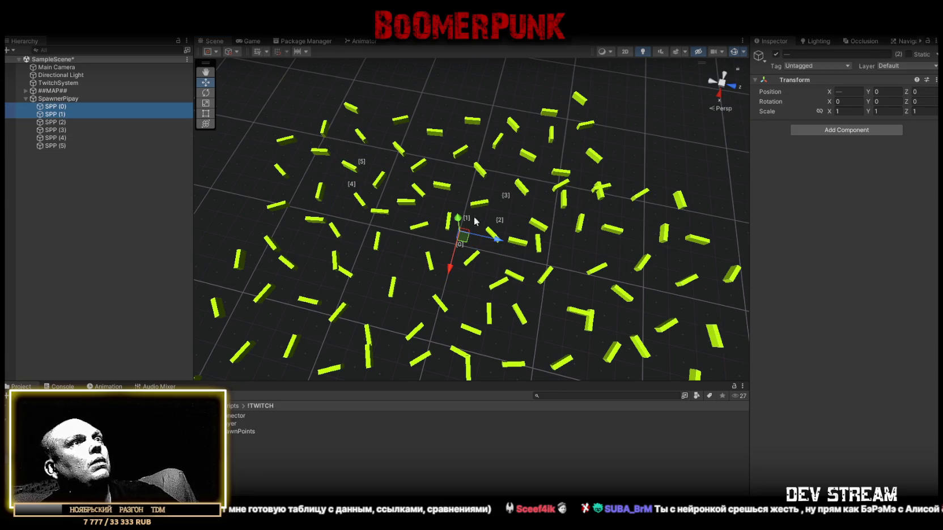
{"action": "left_click_drag", "start_coordinate": [464, 244], "coordinate": [291, 224]}
{"action": "key", "text": "e"}
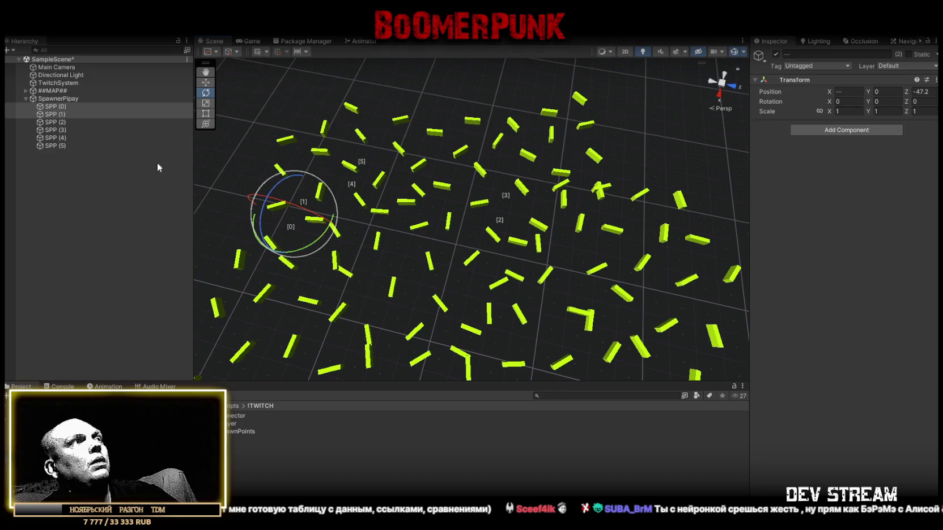
{"action": "key", "text": "w"}
{"action": "left_click", "coordinate": [310, 197]}
{"action": "left_click_drag", "start_coordinate": [310, 199], "coordinate": [310, 195]}
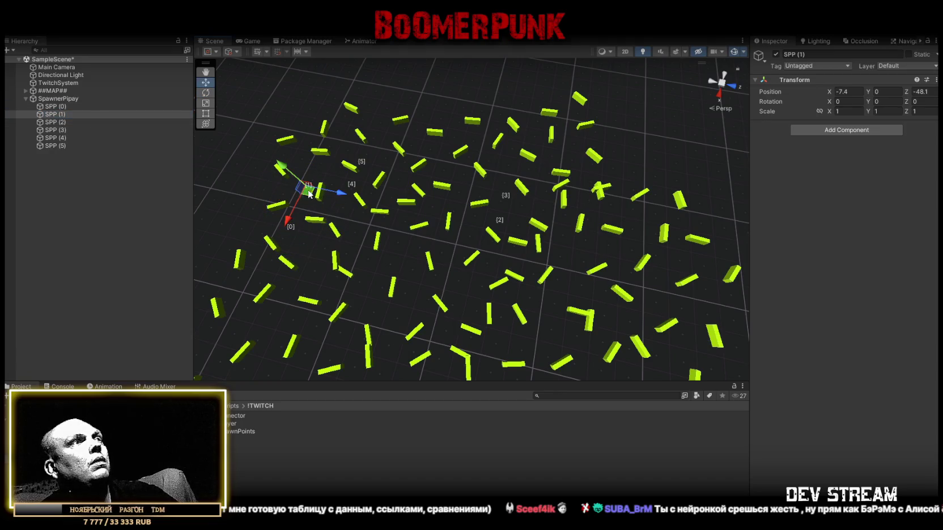
{"action": "left_click", "coordinate": [49, 108]}
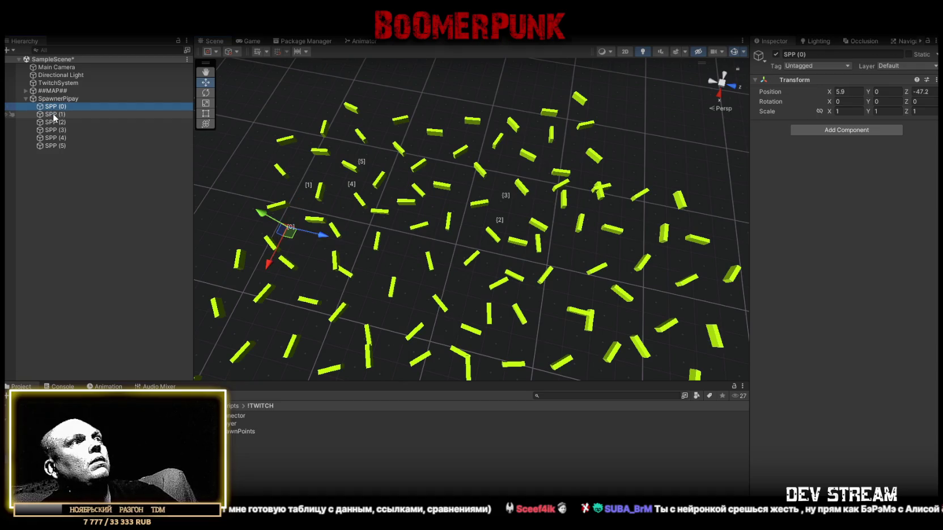
{"action": "left_click_drag", "start_coordinate": [288, 231], "coordinate": [253, 225]}
{"action": "left_click", "coordinate": [59, 116]}
{"action": "left_click_drag", "start_coordinate": [306, 189], "coordinate": [294, 187]}
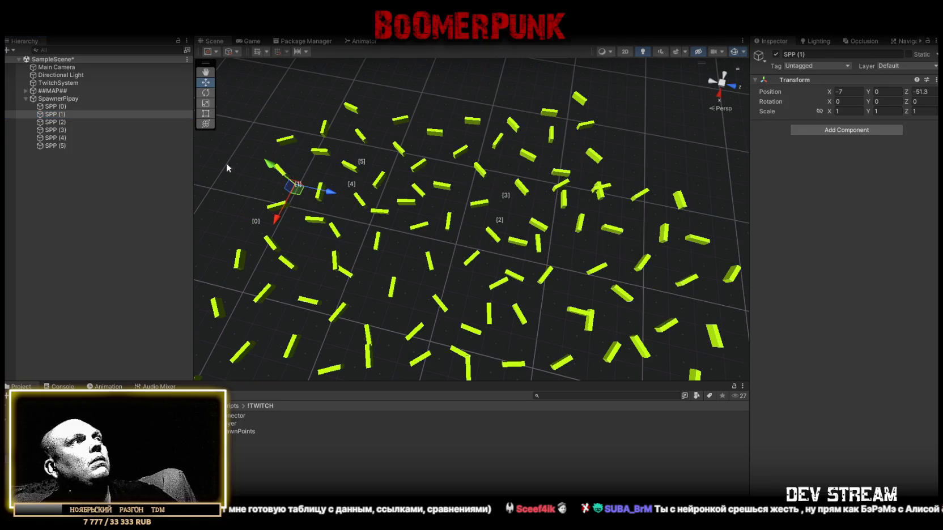
Step: Place SPP (2) through SPP (5) at separate spots among the blocks
{"action": "left_click", "coordinate": [66, 124]}
{"action": "mouse_move", "coordinate": [498, 228]}
{"action": "left_mouse_down"}
{"action": "mouse_move", "coordinate": [326, 160]}
{"action": "mouse_move", "coordinate": [337, 160]}
{"action": "left_mouse_up"}
{"action": "left_click", "coordinate": [76, 130]}
{"action": "mouse_move", "coordinate": [506, 200]}
{"action": "left_mouse_down"}
{"action": "mouse_move", "coordinate": [345, 137]}
{"action": "mouse_move", "coordinate": [351, 130]}
{"action": "left_mouse_up"}
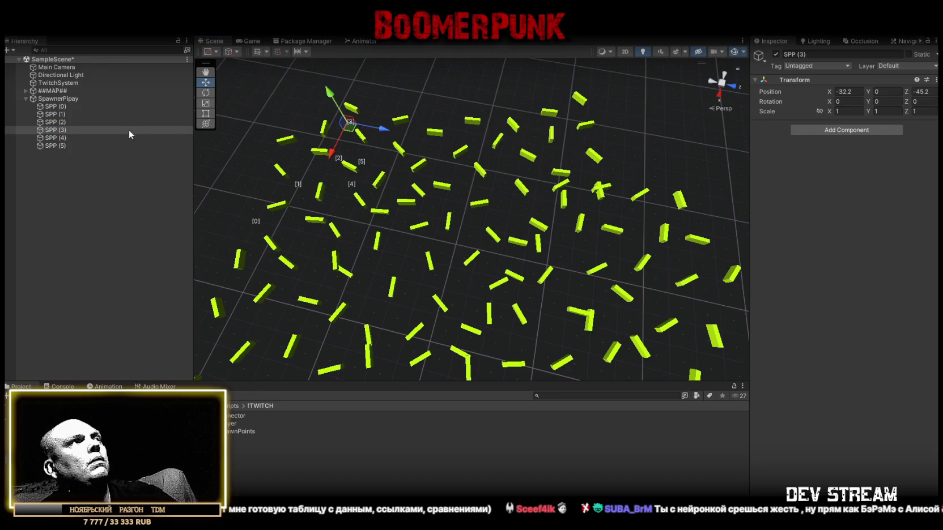
{"action": "left_click", "coordinate": [68, 139]}
{"action": "mouse_move", "coordinate": [351, 188]}
{"action": "left_mouse_down"}
{"action": "mouse_move", "coordinate": [396, 156]}
{"action": "mouse_move", "coordinate": [388, 134]}
{"action": "left_mouse_up"}
{"action": "left_click", "coordinate": [54, 147]}
{"action": "left_click_drag", "start_coordinate": [361, 173], "coordinate": [422, 153]}
Step: Duplicate SPP (5) into SPP (6), place it, then duplicate it into SPP (7)
{"action": "scroll", "coordinate": [370, 136], "scroll_direction": "down", "scroll_amount": 3}
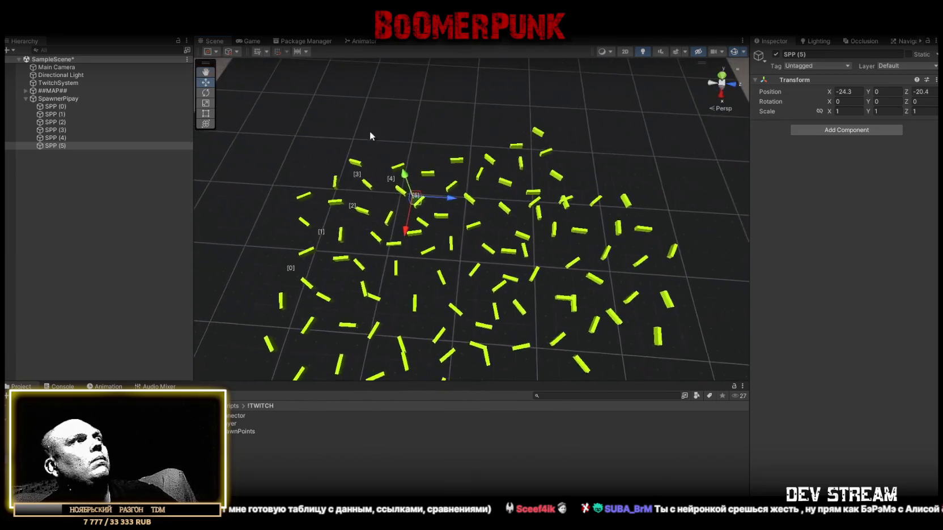
{"action": "key", "text": "ctrl+d"}
{"action": "mouse_move", "coordinate": [426, 195]}
{"action": "left_mouse_down"}
{"action": "mouse_move", "coordinate": [456, 174]}
{"action": "mouse_move", "coordinate": [489, 194]}
{"action": "mouse_move", "coordinate": [489, 154]}
{"action": "mouse_move", "coordinate": [530, 160]}
{"action": "mouse_move", "coordinate": [567, 173]}
{"action": "mouse_move", "coordinate": [532, 187]}
{"action": "mouse_move", "coordinate": [599, 182]}
{"action": "mouse_move", "coordinate": [575, 211]}
{"action": "mouse_move", "coordinate": [627, 244]}
{"action": "mouse_move", "coordinate": [653, 227]}
{"action": "mouse_move", "coordinate": [626, 271]}
{"action": "mouse_move", "coordinate": [670, 280]}
{"action": "mouse_move", "coordinate": [686, 265]}
{"action": "mouse_move", "coordinate": [579, 236]}
{"action": "mouse_move", "coordinate": [612, 256]}
{"action": "mouse_move", "coordinate": [595, 259]}
{"action": "mouse_move", "coordinate": [592, 291]}
{"action": "mouse_move", "coordinate": [553, 277]}
{"action": "left_mouse_up"}
{"action": "key", "text": "ctrl+d"}
{"action": "key", "text": "ctrl+d"}
{"action": "key", "text": "ctrl+d"}
{"action": "key", "text": "ctrl+d"}
{"action": "key", "text": "ctrl+d"}
{"action": "key", "text": "ctrl+d"}
{"action": "key", "text": "ctrl+d"}
{"action": "key", "text": "ctrl+d"}
{"action": "key", "text": "ctrl+d"}
{"action": "key", "text": "ctrl+d"}
{"action": "key", "text": "ctrl+d"}
{"action": "key", "text": "ctrl+d"}
{"action": "key", "text": "ctrl+d"}
{"action": "key", "text": "ctrl+d"}
{"action": "key", "text": "ctrl+d"}
{"action": "key", "text": "ctrl+d"}
{"action": "key", "text": "ctrl+d"}
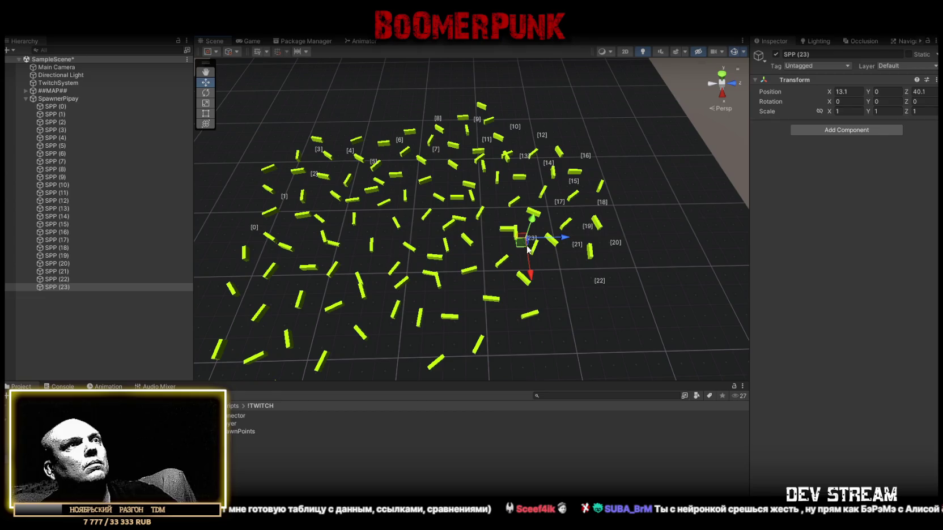
Step: Duplicate and place spawn points SPP (24) through SPP (63), moving SPP (63) away from the cluster
{"action": "left_click", "coordinate": [525, 249]}
{"action": "left_click", "coordinate": [492, 250]}
{"action": "mouse_move", "coordinate": [493, 251]}
{"action": "left_mouse_down"}
{"action": "mouse_move", "coordinate": [501, 283]}
{"action": "mouse_move", "coordinate": [489, 321]}
{"action": "mouse_move", "coordinate": [463, 283]}
{"action": "mouse_move", "coordinate": [452, 345]}
{"action": "mouse_move", "coordinate": [433, 301]}
{"action": "mouse_move", "coordinate": [400, 340]}
{"action": "mouse_move", "coordinate": [355, 351]}
{"action": "mouse_move", "coordinate": [374, 306]}
{"action": "mouse_move", "coordinate": [340, 303]}
{"action": "mouse_move", "coordinate": [328, 335]}
{"action": "mouse_move", "coordinate": [318, 301]}
{"action": "mouse_move", "coordinate": [249, 313]}
{"action": "mouse_move", "coordinate": [381, 281]}
{"action": "mouse_move", "coordinate": [390, 244]}
{"action": "mouse_move", "coordinate": [329, 253]}
{"action": "mouse_move", "coordinate": [335, 259]}
{"action": "mouse_move", "coordinate": [356, 212]}
{"action": "mouse_move", "coordinate": [407, 182]}
{"action": "mouse_move", "coordinate": [429, 209]}
{"action": "mouse_move", "coordinate": [454, 171]}
{"action": "mouse_move", "coordinate": [421, 133]}
{"action": "mouse_move", "coordinate": [430, 142]}
{"action": "mouse_move", "coordinate": [482, 130]}
{"action": "mouse_move", "coordinate": [475, 134]}
{"action": "mouse_move", "coordinate": [487, 166]}
{"action": "mouse_move", "coordinate": [473, 206]}
{"action": "mouse_move", "coordinate": [504, 227]}
{"action": "mouse_move", "coordinate": [547, 203]}
{"action": "mouse_move", "coordinate": [610, 195]}
{"action": "mouse_move", "coordinate": [615, 204]}
{"action": "mouse_move", "coordinate": [607, 219]}
{"action": "mouse_move", "coordinate": [499, 227]}
{"action": "left_mouse_up"}
{"action": "key", "text": "ctrl+d"}
{"action": "key", "text": "ctrl+d"}
{"action": "key", "text": "ctrl+d"}
{"action": "key", "text": "ctrl+d"}
{"action": "key", "text": "ctrl+d"}
{"action": "key", "text": "ctrl+d"}
{"action": "key", "text": "ctrl+d"}
{"action": "key", "text": "ctrl+d"}
{"action": "key", "text": "ctrl+d"}
{"action": "key", "text": "ctrl+d"}
{"action": "key", "text": "ctrl+d"}
{"action": "key", "text": "ctrl+d"}
{"action": "key", "text": "ctrl+d"}
{"action": "key", "text": "ctrl+d"}
{"action": "key", "text": "ctrl+d"}
{"action": "key", "text": "ctrl+d"}
{"action": "key", "text": "ctrl+d"}
{"action": "key", "text": "ctrl+d"}
{"action": "key", "text": "ctrl+d"}
{"action": "key", "text": "ctrl+d"}
{"action": "key", "text": "ctrl+d"}
{"action": "key", "text": "ctrl+d"}
{"action": "key", "text": "ctrl+d"}
{"action": "key", "text": "ctrl+d"}
{"action": "key", "text": "ctrl+d"}
{"action": "mouse_move", "coordinate": [453, 249]}
{"action": "left_mouse_down"}
{"action": "mouse_move", "coordinate": [529, 204]}
{"action": "mouse_move", "coordinate": [516, 161]}
{"action": "mouse_move", "coordinate": [475, 158]}
{"action": "mouse_move", "coordinate": [391, 184]}
{"action": "mouse_move", "coordinate": [368, 179]}
{"action": "mouse_move", "coordinate": [402, 177]}
{"action": "mouse_move", "coordinate": [418, 227]}
{"action": "mouse_move", "coordinate": [558, 197]}
{"action": "mouse_move", "coordinate": [549, 226]}
{"action": "mouse_move", "coordinate": [554, 327]}
{"action": "mouse_move", "coordinate": [471, 135]}
{"action": "mouse_move", "coordinate": [431, 118]}
{"action": "mouse_move", "coordinate": [306, 365]}
{"action": "mouse_move", "coordinate": [298, 371]}
{"action": "mouse_move", "coordinate": [240, 316]}
{"action": "mouse_move", "coordinate": [242, 298]}
{"action": "mouse_move", "coordinate": [378, 284]}
{"action": "left_mouse_up"}
{"action": "key", "text": "ctrl+d"}
{"action": "key", "text": "ctrl+d"}
{"action": "key", "text": "ctrl+d"}
{"action": "key", "text": "ctrl+d"}
{"action": "key", "text": "ctrl+d"}
{"action": "key", "text": "ctrl+d"}
{"action": "key", "text": "ctrl+d"}
{"action": "key", "text": "ctrl+d"}
{"action": "key", "text": "ctrl+d"}
{"action": "key", "text": "ctrl+d"}
{"action": "key", "text": "ctrl+d"}
{"action": "key", "text": "ctrl+d"}
{"action": "key", "text": "ctrl+d"}
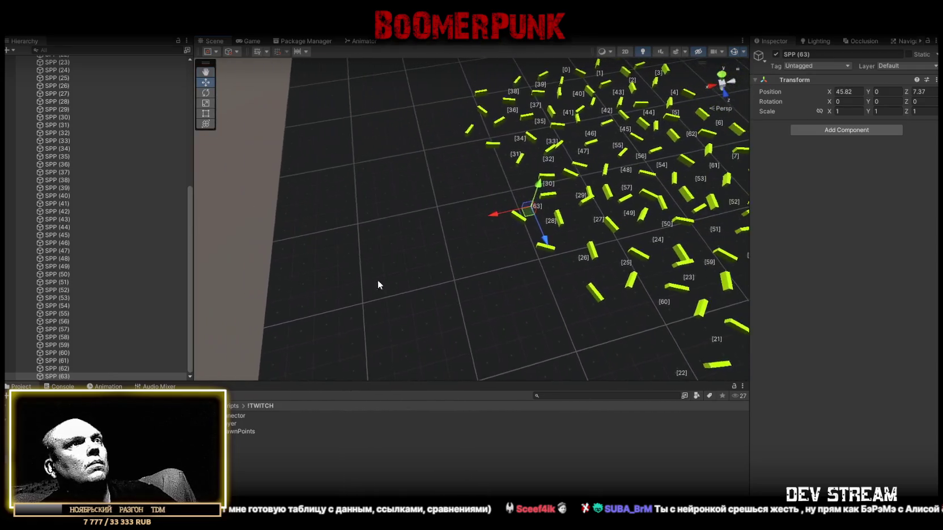
{"action": "mouse_move", "coordinate": [517, 217]}
{"action": "left_mouse_down"}
{"action": "mouse_move", "coordinate": [384, 351]}
{"action": "mouse_move", "coordinate": [417, 347]}
{"action": "mouse_move", "coordinate": [585, 223]}
{"action": "mouse_move", "coordinate": [681, 204]}
{"action": "mouse_move", "coordinate": [862, 203]}
{"action": "mouse_move", "coordinate": [802, 201]}
{"action": "left_mouse_up"}
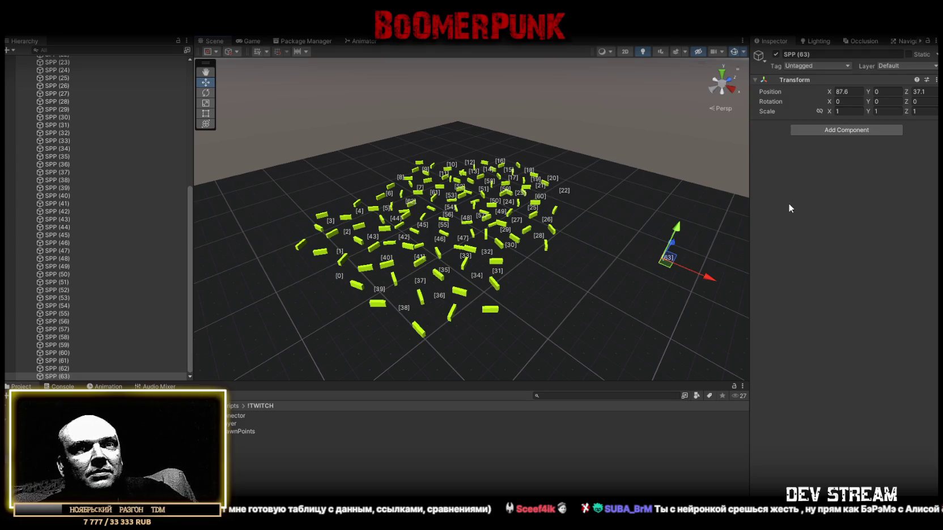
{"action": "left_click_drag", "start_coordinate": [467, 208], "coordinate": [606, 269]}
{"action": "scroll", "coordinate": [57, 238], "scroll_direction": "up", "scroll_amount": 10}
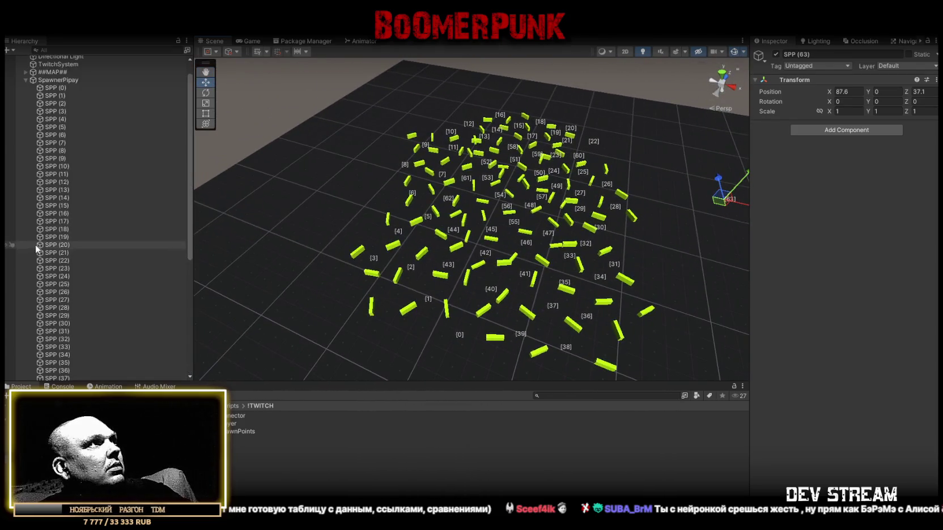
Step: Set TwitchSystem's Player Prefab to TRCchaters and its Spawn Points to SpawnerPipay
{"action": "left_click", "coordinate": [43, 99]}
{"action": "key", "text": "Left"}
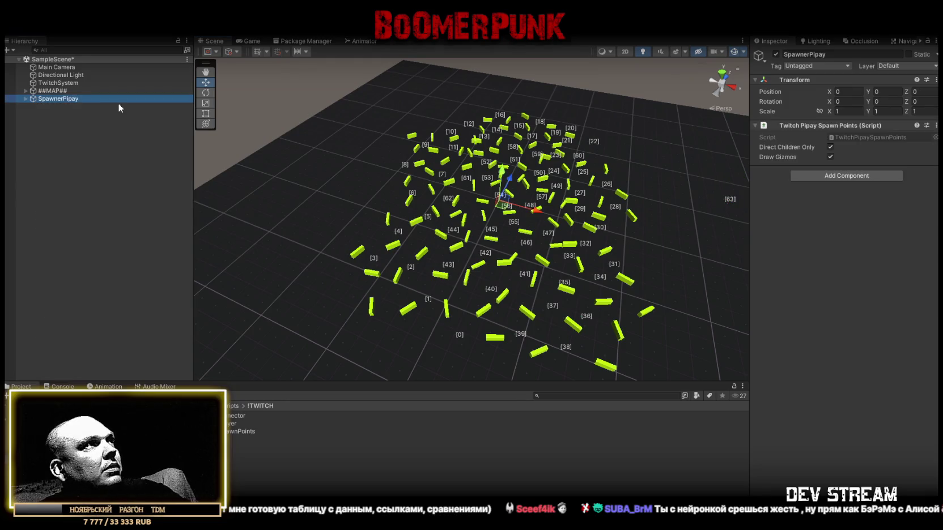
{"action": "left_click_drag", "start_coordinate": [494, 144], "coordinate": [595, 167]}
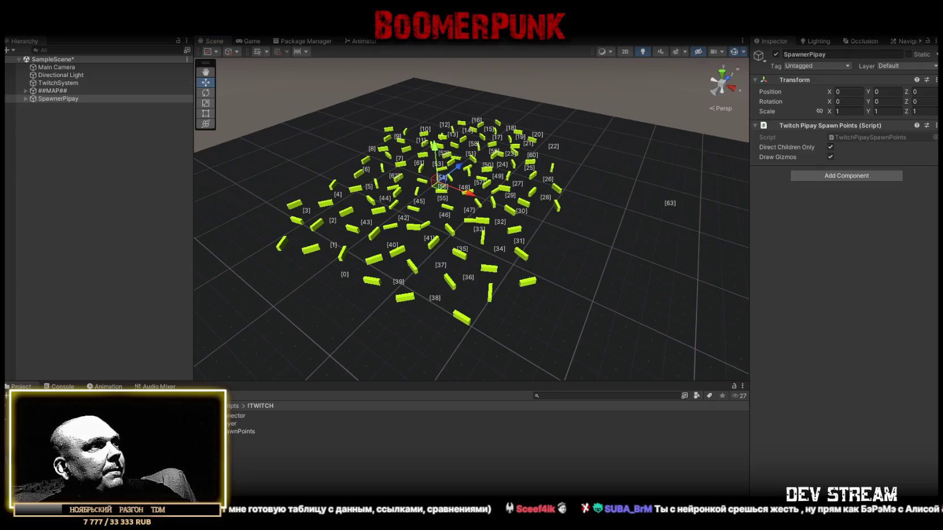
{"action": "left_click", "coordinate": [57, 83]}
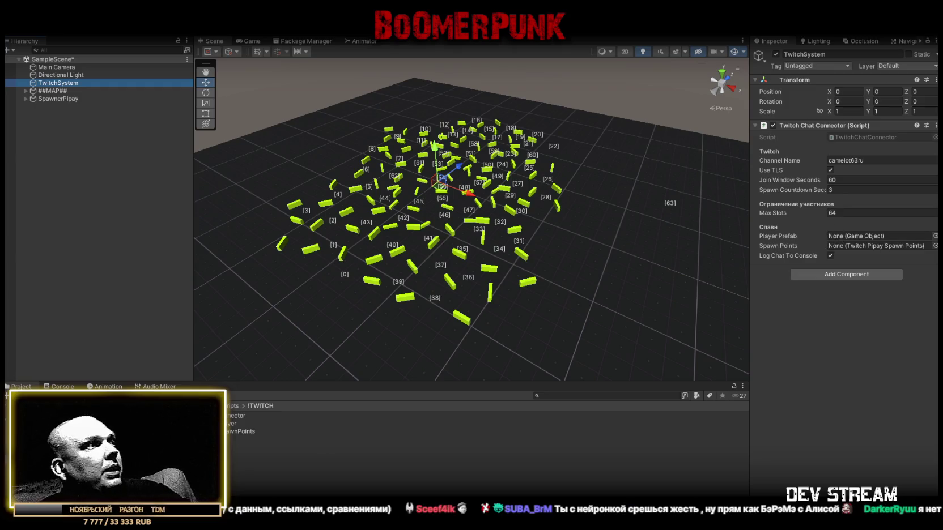
{"action": "left_click", "coordinate": [142, 422]}
{"action": "mouse_move", "coordinate": [266, 416]}
{"action": "left_mouse_down"}
{"action": "mouse_move", "coordinate": [844, 248]}
{"action": "mouse_move", "coordinate": [855, 234]}
{"action": "left_mouse_up"}
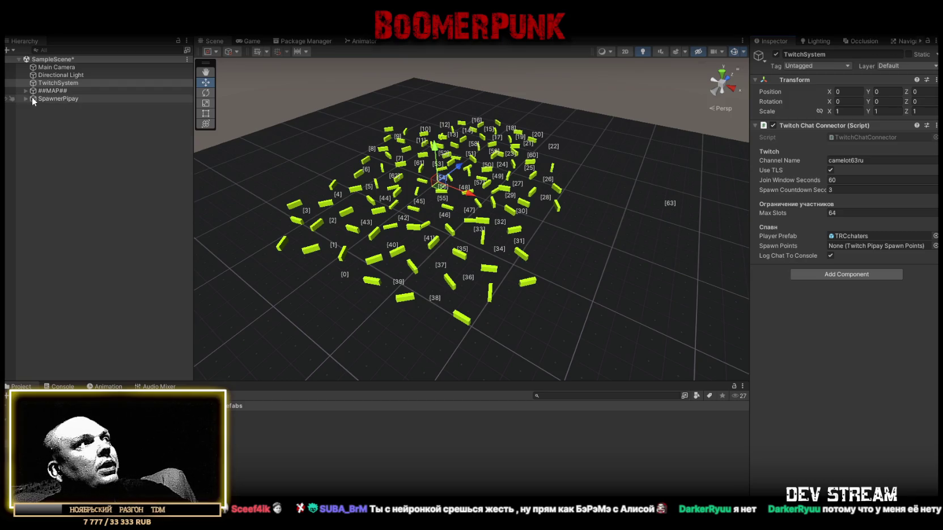
{"action": "mouse_move", "coordinate": [55, 98]}
{"action": "left_mouse_down"}
{"action": "mouse_move", "coordinate": [867, 237]}
{"action": "mouse_move", "coordinate": [873, 248]}
{"action": "left_mouse_up"}
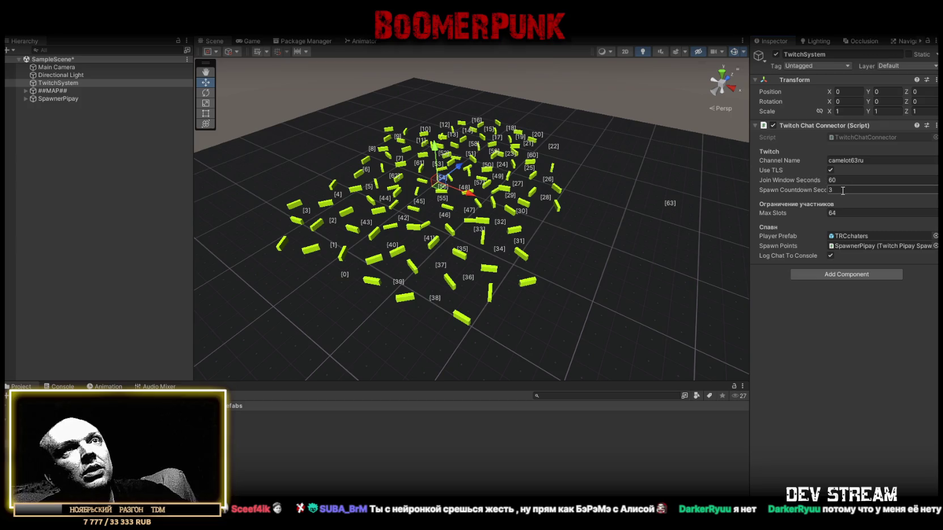
{"action": "left_click_drag", "start_coordinate": [629, 225], "coordinate": [258, 344]}
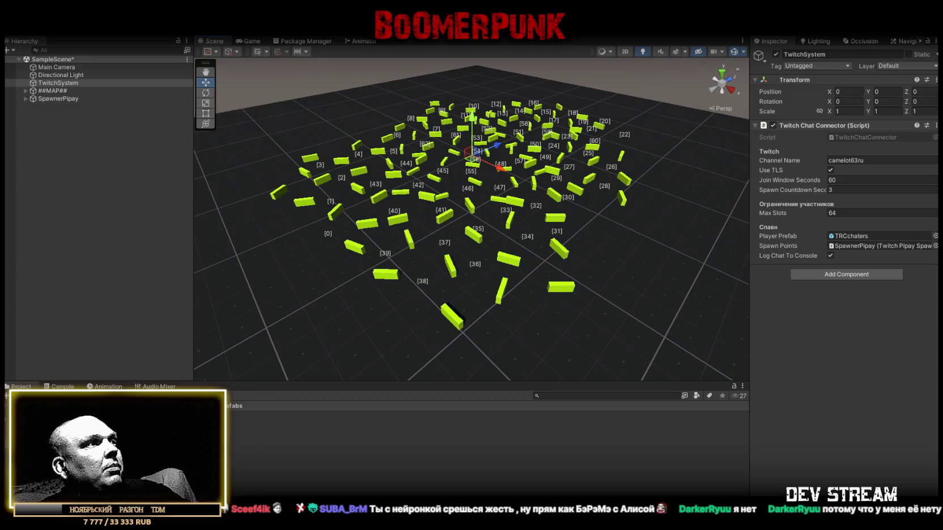
Step: Link TRCchaters as Character Name, untick Show Slot In Name, and add a Canvas to the scene
{"action": "left_click", "coordinate": [261, 415]}
{"action": "scroll", "coordinate": [815, 322], "scroll_direction": "down", "scroll_amount": 8}
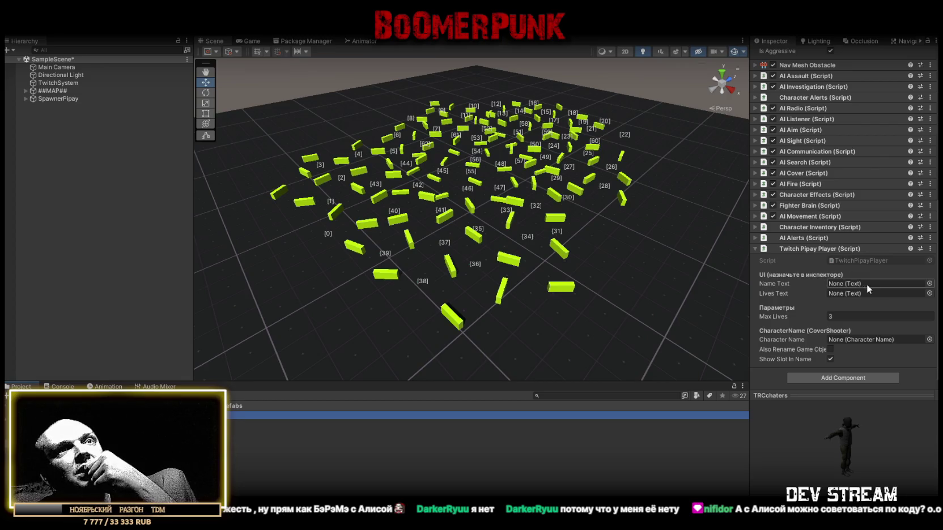
{"action": "mouse_move", "coordinate": [238, 416]}
{"action": "left_mouse_down"}
{"action": "mouse_move", "coordinate": [841, 290]}
{"action": "mouse_move", "coordinate": [873, 340]}
{"action": "left_mouse_up"}
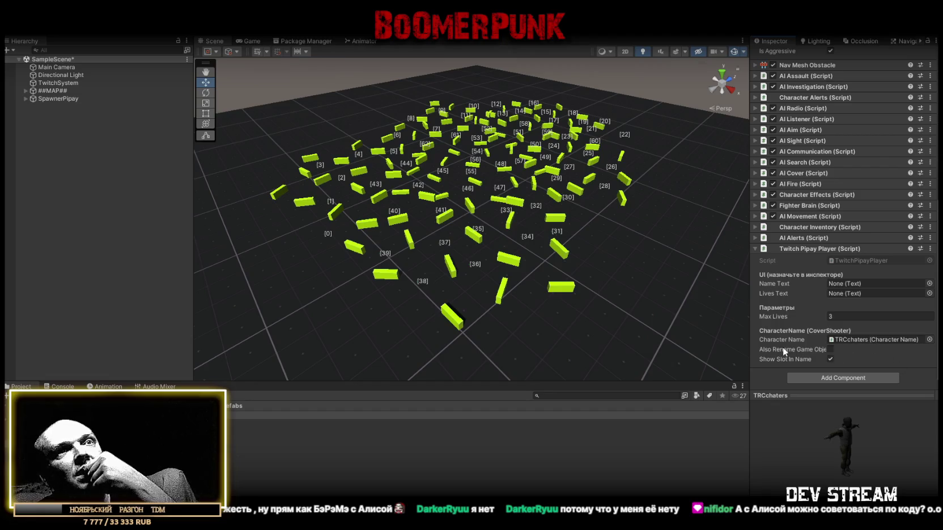
{"action": "mouse_move", "coordinate": [782, 353]}
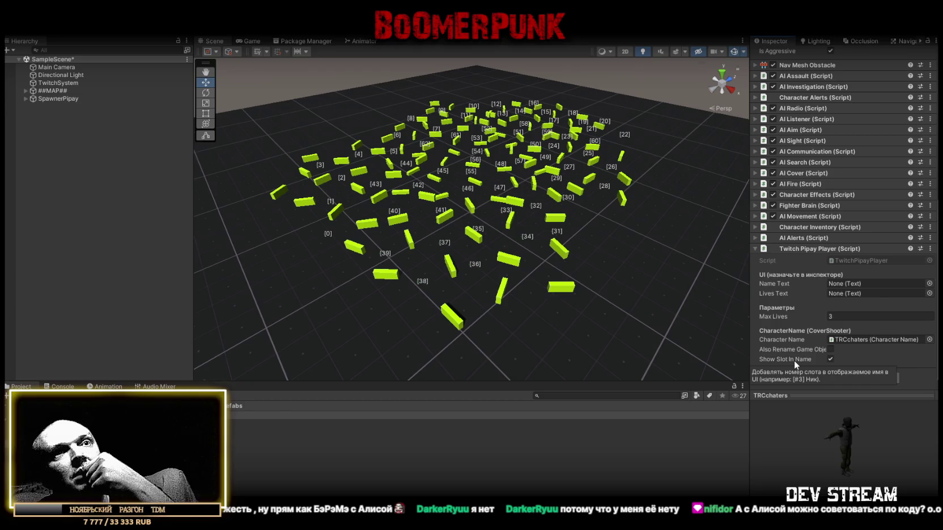
{"action": "left_click", "coordinate": [829, 358]}
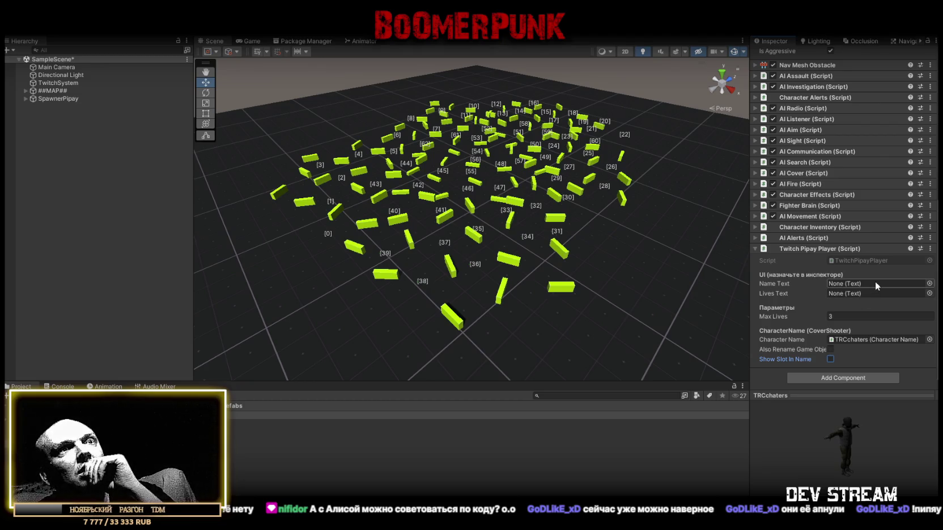
{"action": "right_click", "coordinate": [29, 140]}
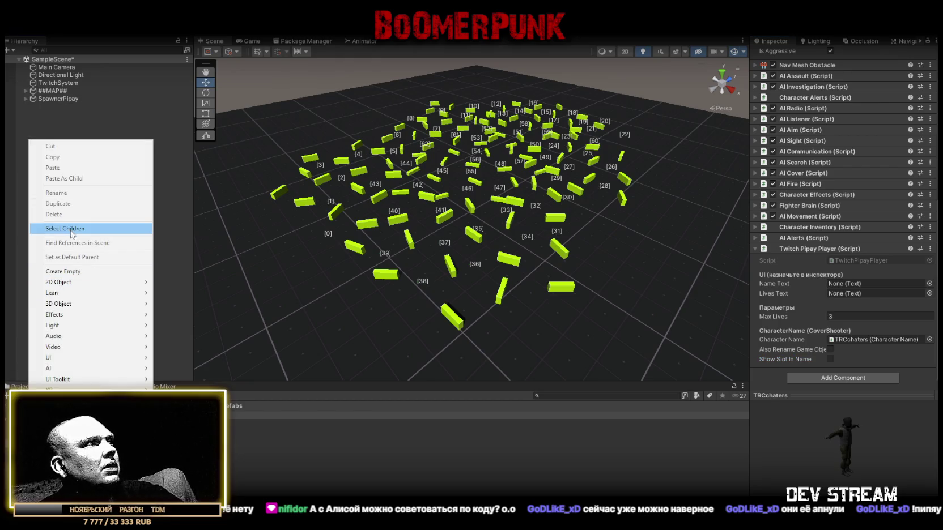
{"action": "left_click", "coordinate": [187, 340]}
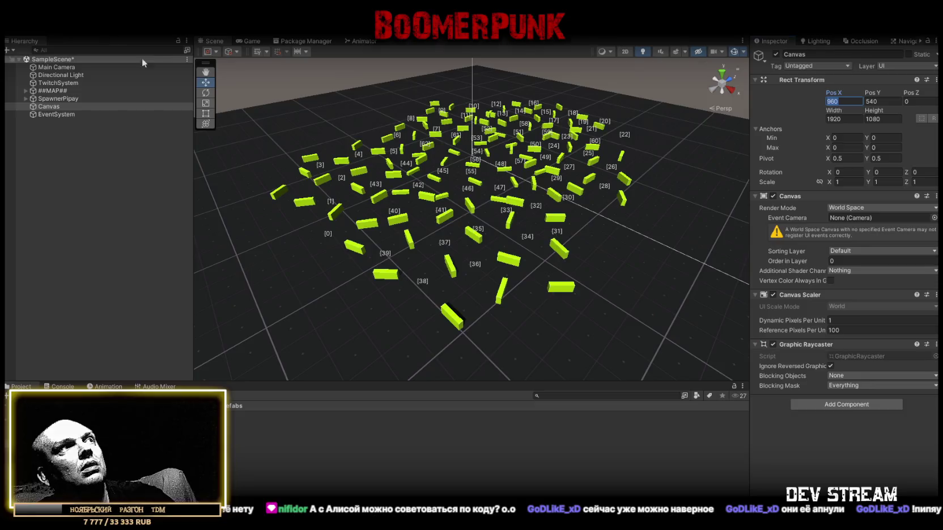
Step: Delete the scene's Canvas and open the TRCchaters prefab in Prefab Mode
{"action": "left_click", "coordinate": [850, 251]}
{"action": "left_click", "coordinate": [801, 433]}
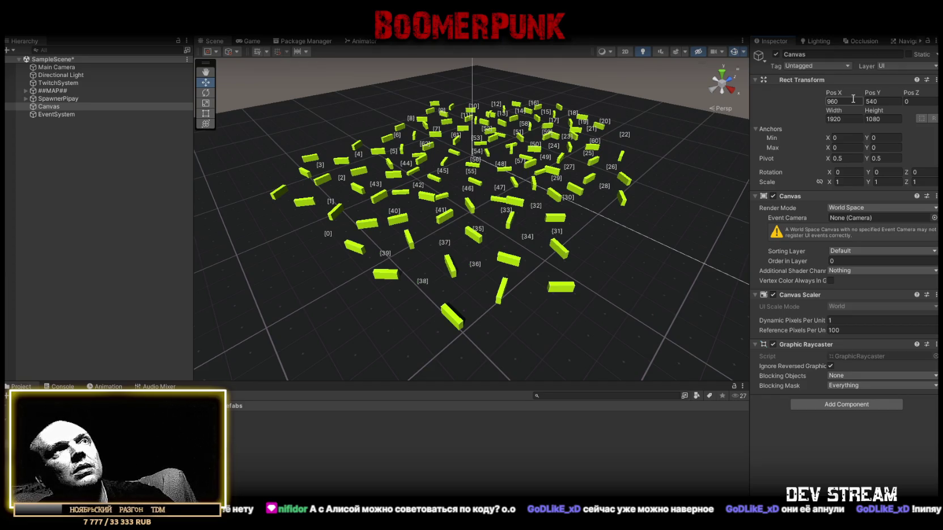
{"action": "left_click", "coordinate": [52, 107]}
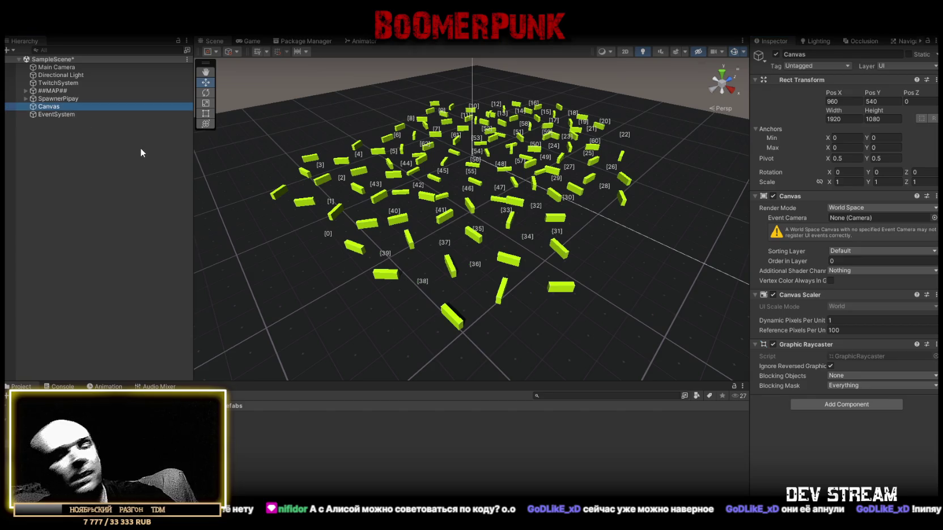
{"action": "key", "text": "Delete"}
{"action": "left_click", "coordinate": [235, 416]}
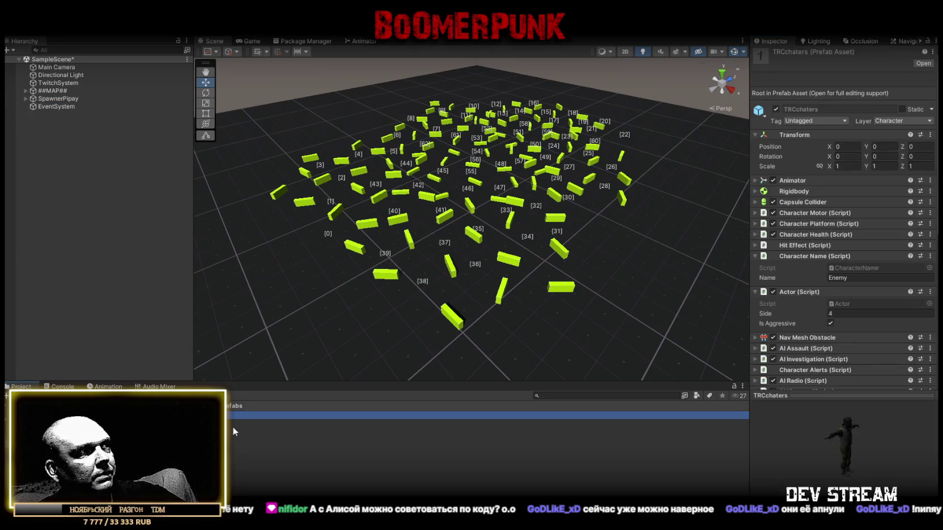
{"action": "double_click", "coordinate": [236, 415]}
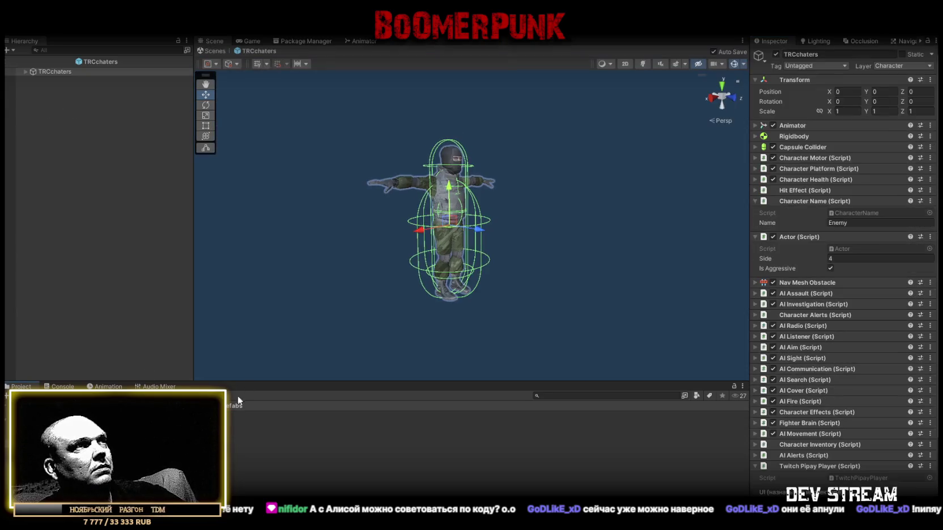
Step: Add a Canvas under TRCchaters and set its Render Mode to World Space
{"action": "right_click", "coordinate": [57, 71]}
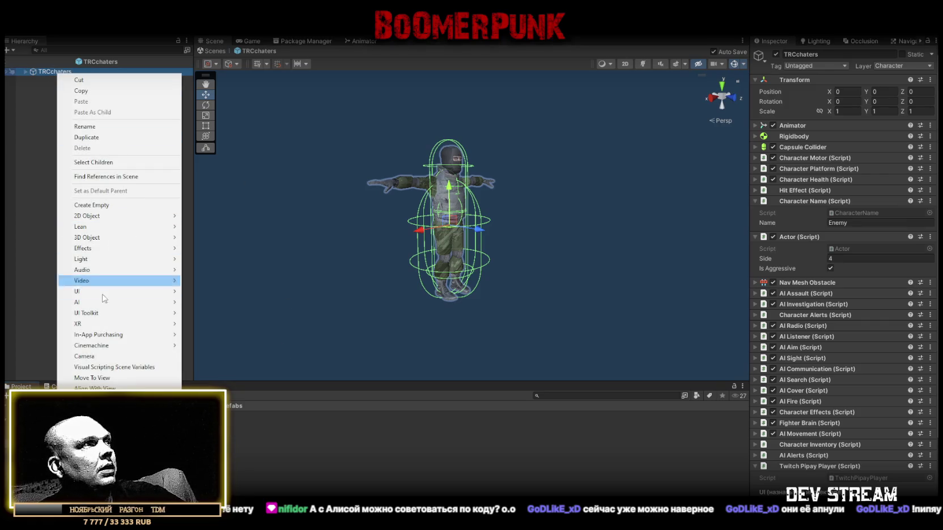
{"action": "mouse_move", "coordinate": [128, 291]}
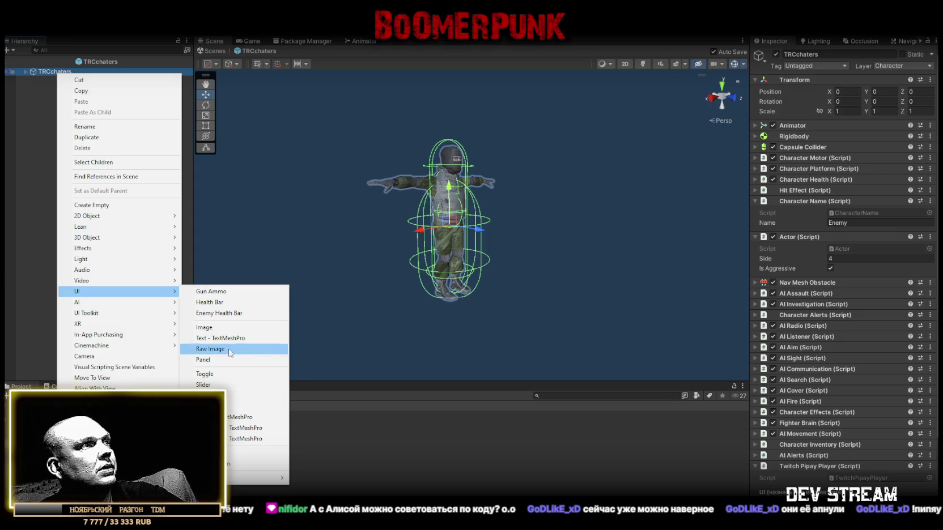
{"action": "left_click", "coordinate": [256, 453]}
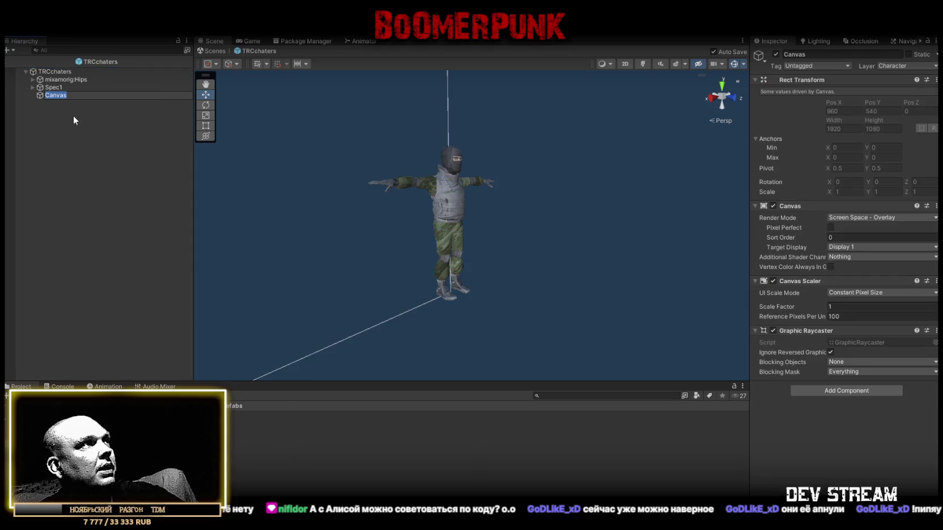
{"action": "left_click", "coordinate": [855, 219]}
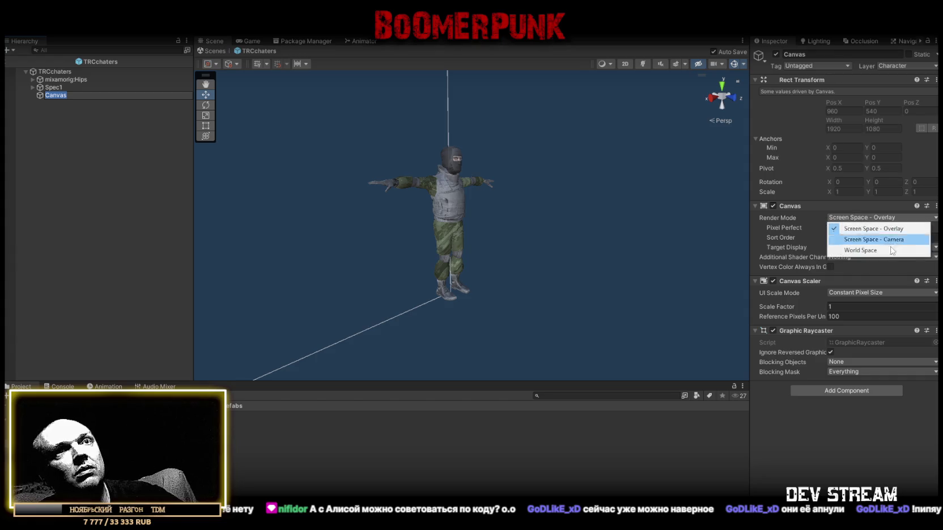
{"action": "left_click", "coordinate": [856, 251]}
Step: Set the canvas Width, Pos X, Pos Y and Height to 0
{"action": "left_click", "coordinate": [851, 119]}
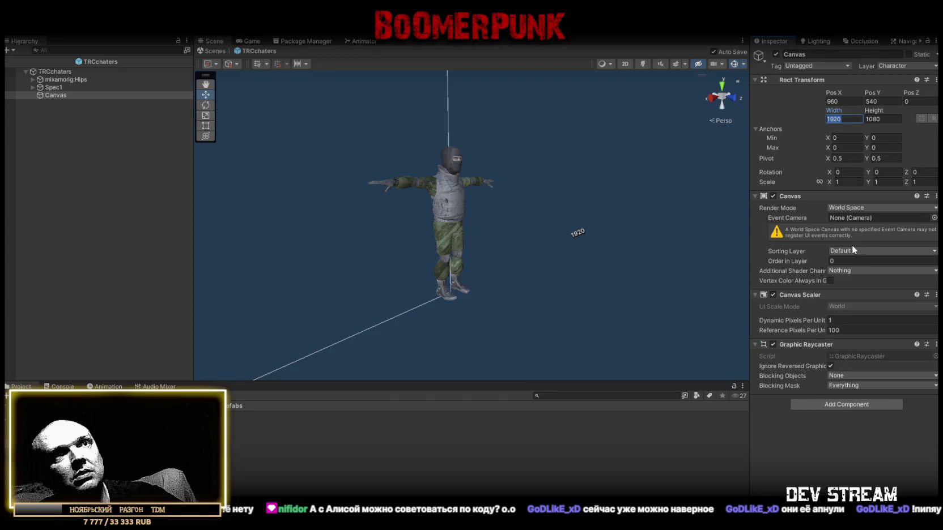
{"action": "type", "text": "0"}
{"action": "left_click", "coordinate": [858, 103]}
{"action": "type", "text": "0"}
{"action": "left_click", "coordinate": [880, 103]}
{"action": "type", "text": "0"}
{"action": "left_click", "coordinate": [889, 120]}
{"action": "type", "text": "0"}
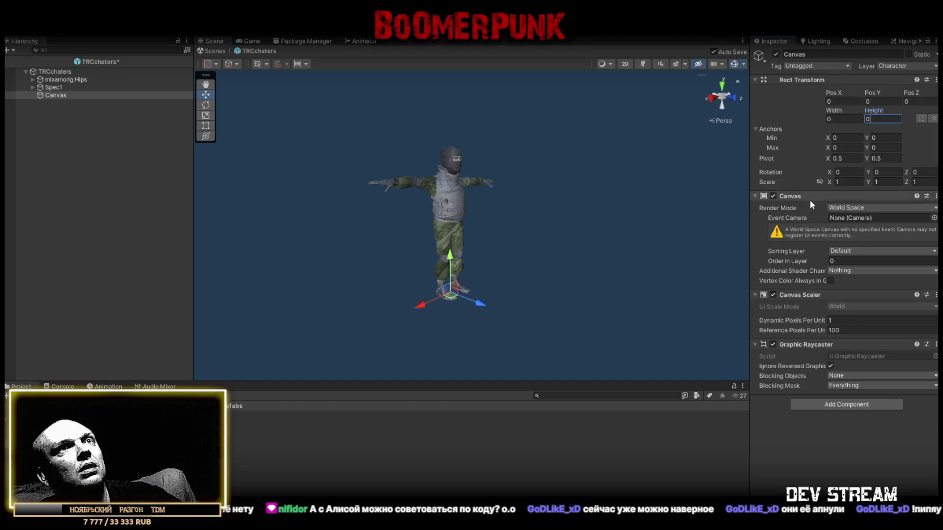
{"action": "left_click", "coordinate": [845, 207]}
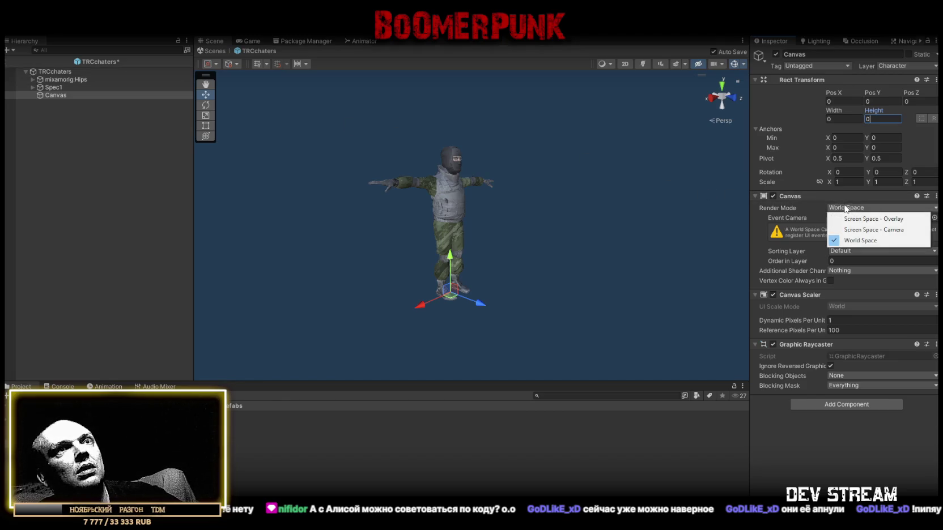
Step: Return the canvas to World Space and re-enter 0 for Width, Pos X, Pos Y and Height
{"action": "left_click", "coordinate": [856, 229]}
{"action": "left_click", "coordinate": [853, 217]}
{"action": "left_click", "coordinate": [855, 250]}
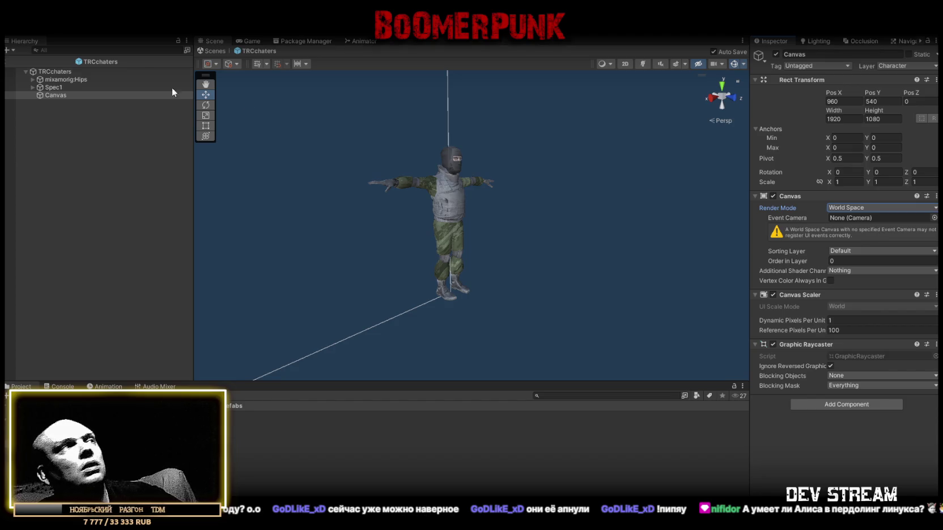
{"action": "left_click", "coordinate": [849, 117]}
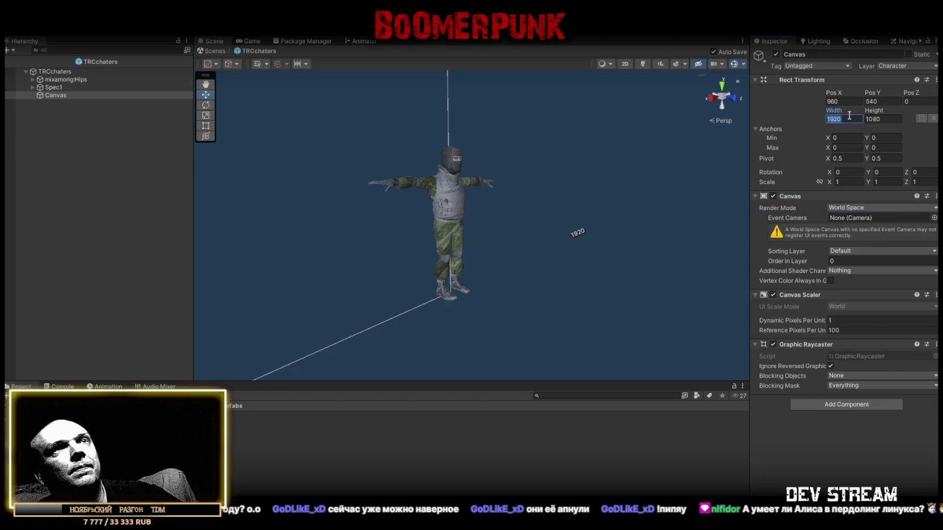
{"action": "type", "text": "0"}
{"action": "left_click", "coordinate": [844, 101]}
{"action": "type", "text": "0"}
{"action": "left_click", "coordinate": [883, 102]}
{"action": "type", "text": "0"}
{"action": "left_click", "coordinate": [889, 119]}
{"action": "type", "text": "0"}
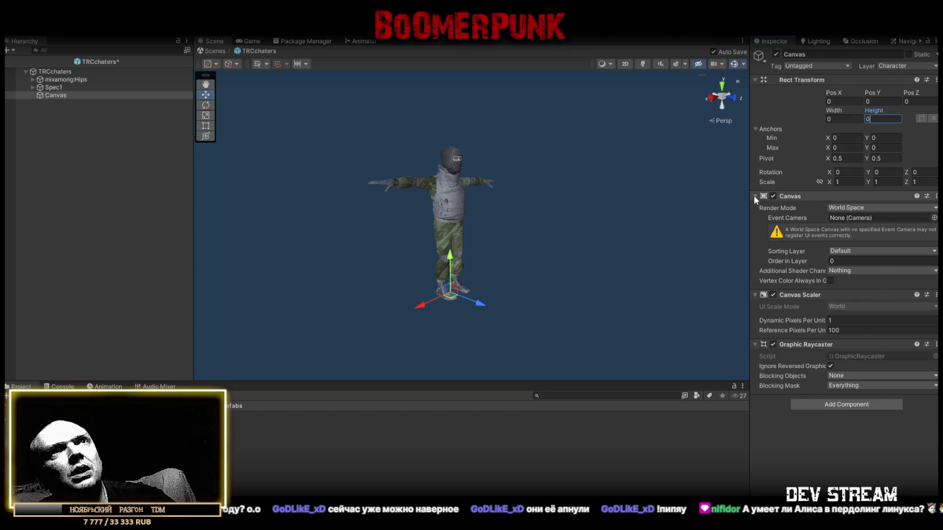
Step: Dismiss the can't-remove-component warning and set Reference Pixels Per Unit to 1
{"action": "left_click", "coordinate": [937, 200]}
{"action": "left_click", "coordinate": [860, 221]}
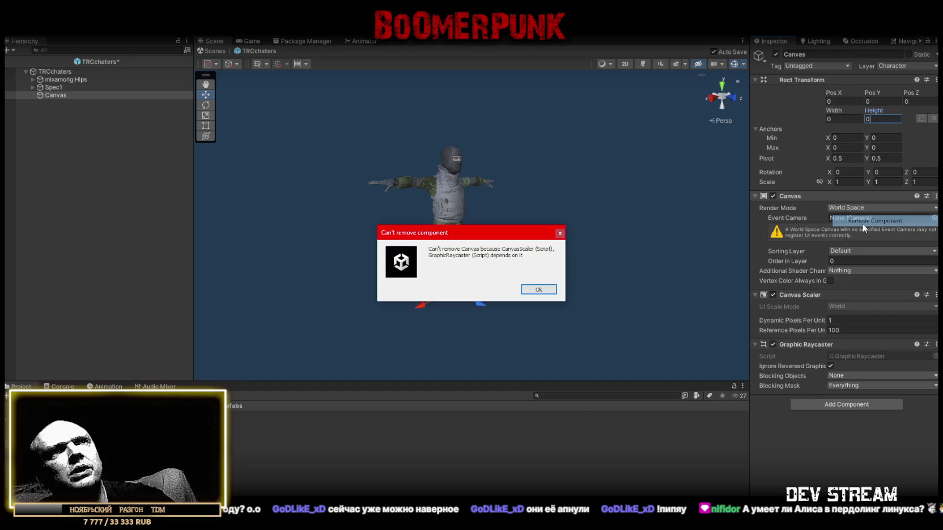
{"action": "left_click", "coordinate": [562, 230]}
{"action": "left_click", "coordinate": [845, 331]}
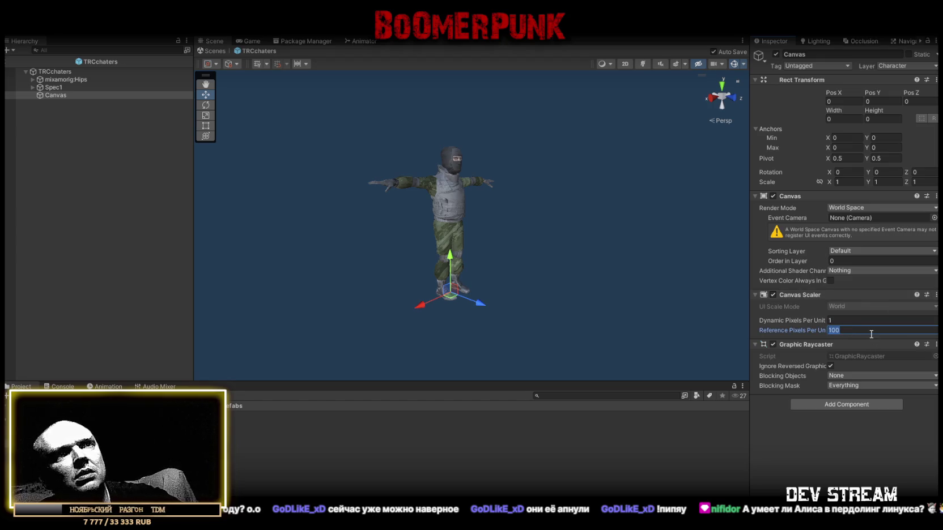
{"action": "type", "text": "1"}
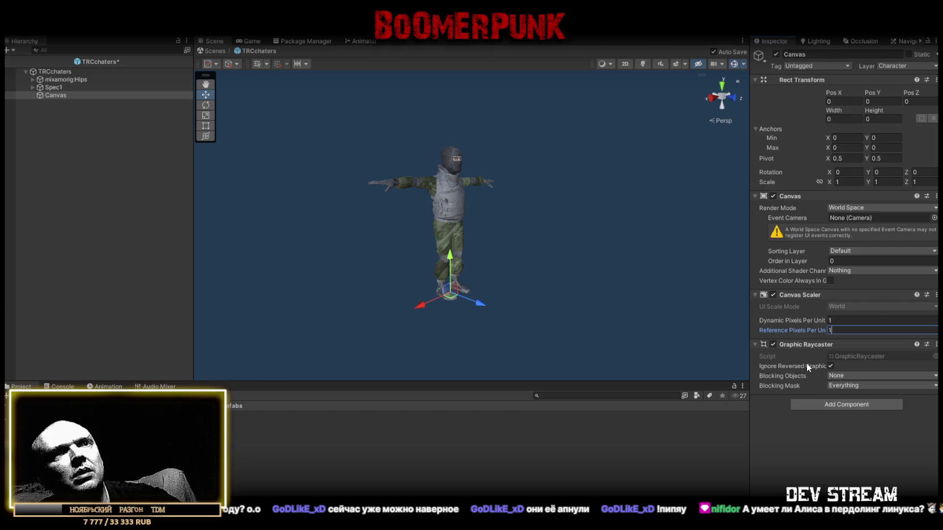
{"action": "left_click_drag", "start_coordinate": [561, 266], "coordinate": [561, 284]}
Step: Add a Legacy Text child under the Canvas and frame it in the scene view
{"action": "right_click", "coordinate": [56, 96]}
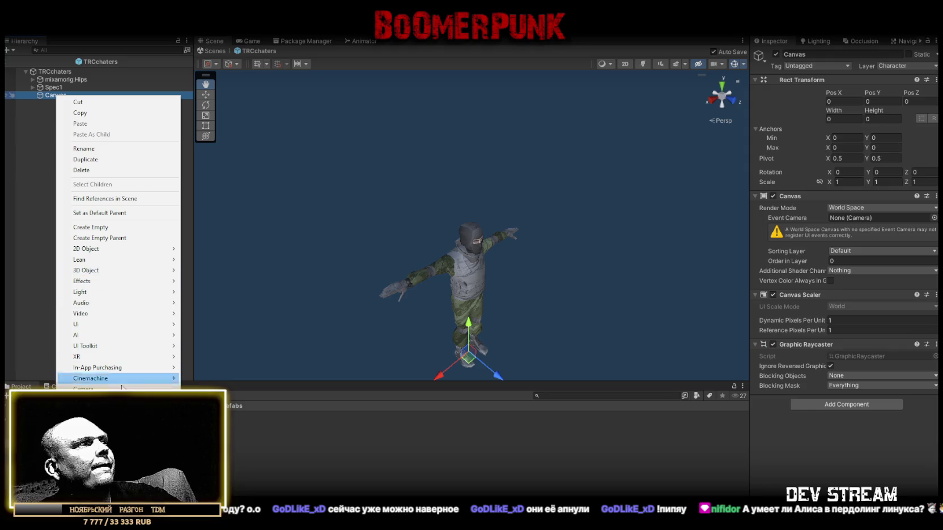
{"action": "mouse_move", "coordinate": [96, 325]}
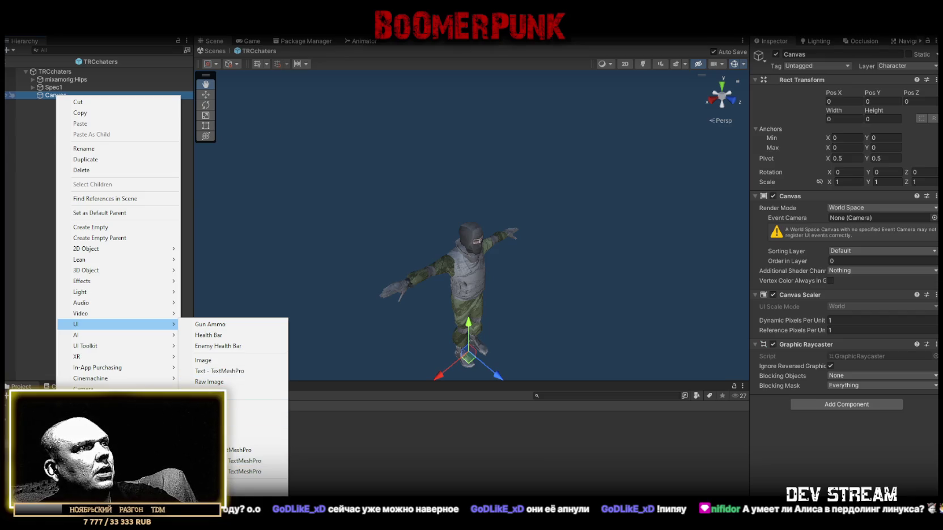
{"action": "left_click", "coordinate": [309, 479]}
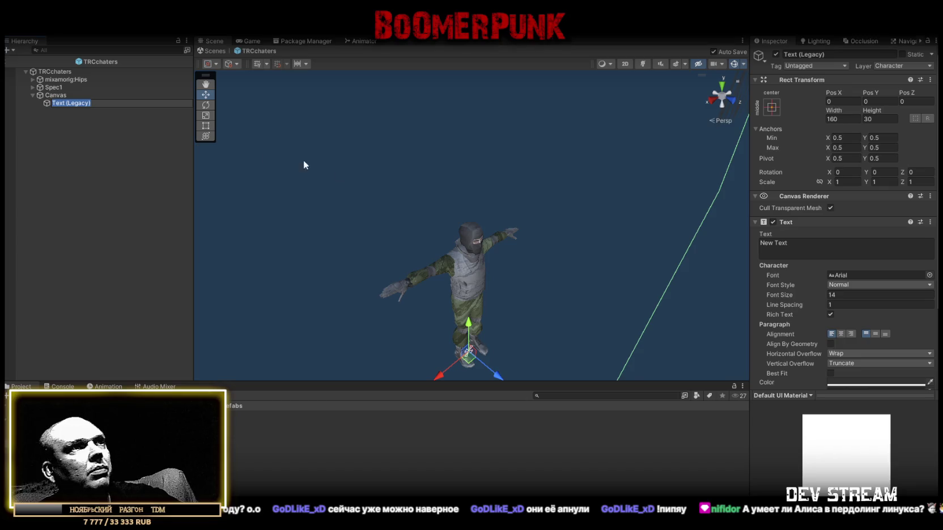
{"action": "mouse_move", "coordinate": [304, 165]}
{"action": "left_mouse_down"}
{"action": "mouse_move", "coordinate": [533, 223]}
{"action": "mouse_move", "coordinate": [320, 168]}
{"action": "mouse_move", "coordinate": [371, 159]}
{"action": "mouse_move", "coordinate": [427, 185]}
{"action": "mouse_move", "coordinate": [412, 196]}
{"action": "left_mouse_up"}
{"action": "key", "text": "f"}
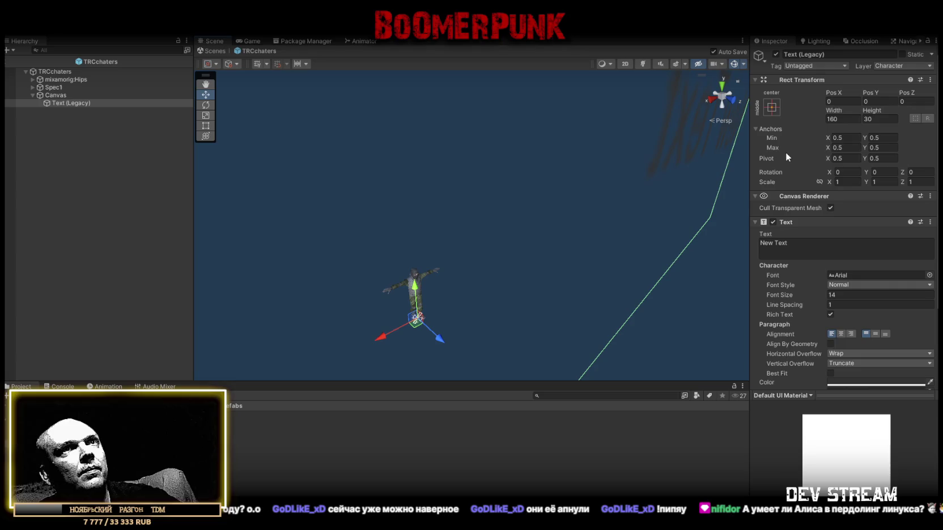
Step: Set the Canvas Reference Pixels Per Unit to 100
{"action": "left_click", "coordinate": [61, 95]}
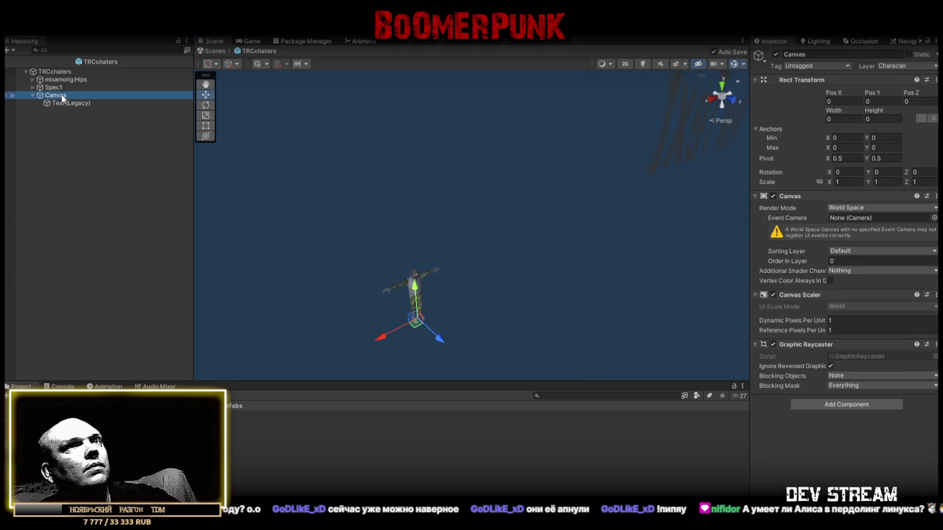
{"action": "left_click", "coordinate": [847, 331]}
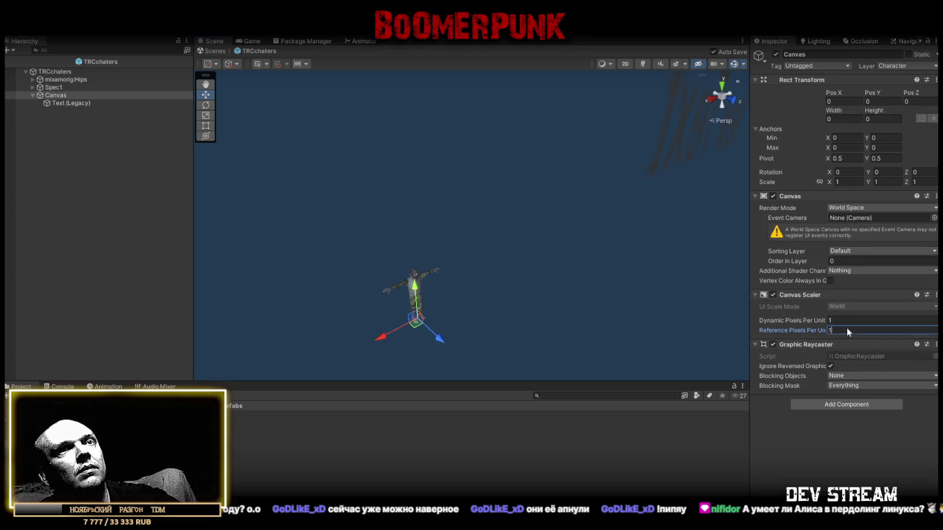
{"action": "type", "text": "000"}
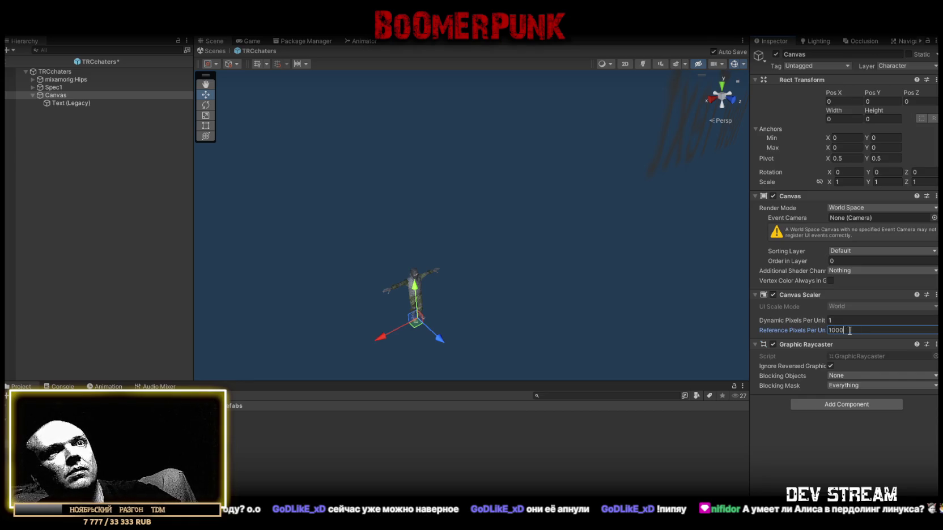
Step: Select the old Text (Legacy) object under Canvas and delete it
{"action": "left_click", "coordinate": [69, 103]}
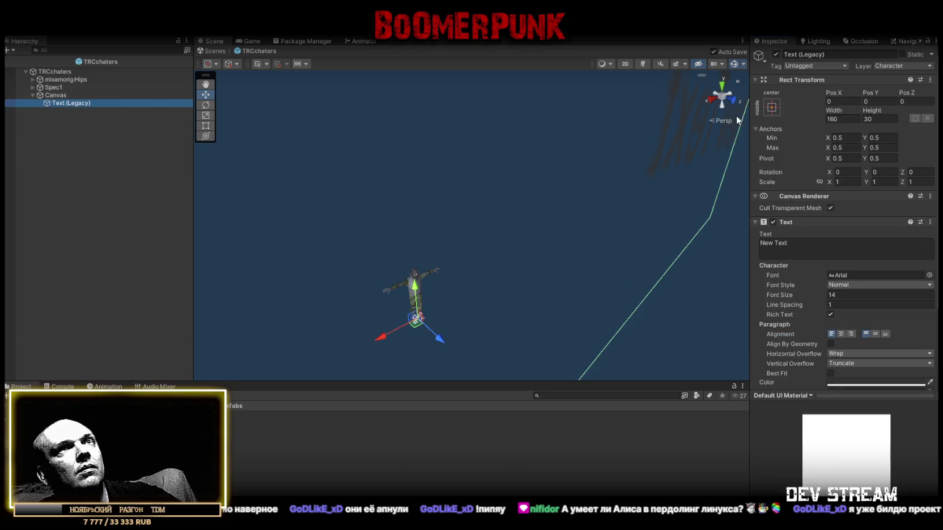
{"action": "key", "text": "f"}
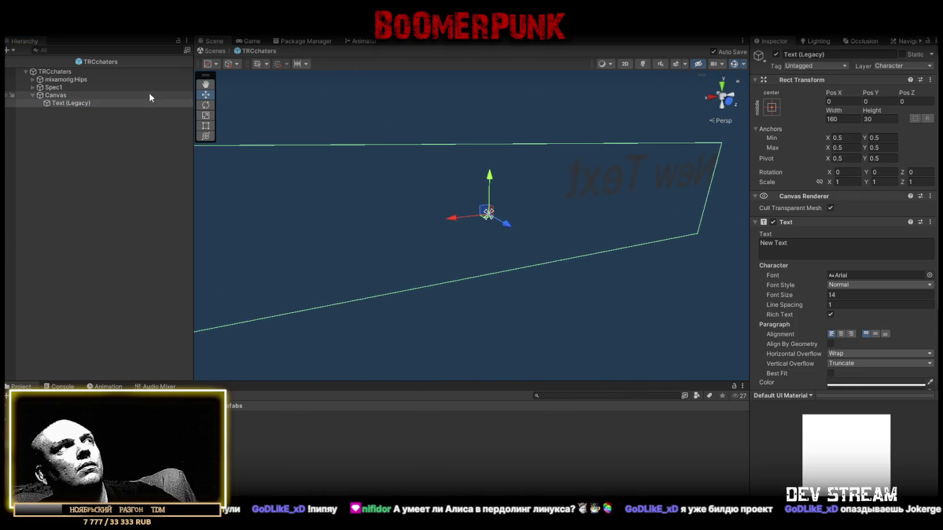
{"action": "left_click", "coordinate": [51, 95]}
{"action": "left_click", "coordinate": [61, 101]}
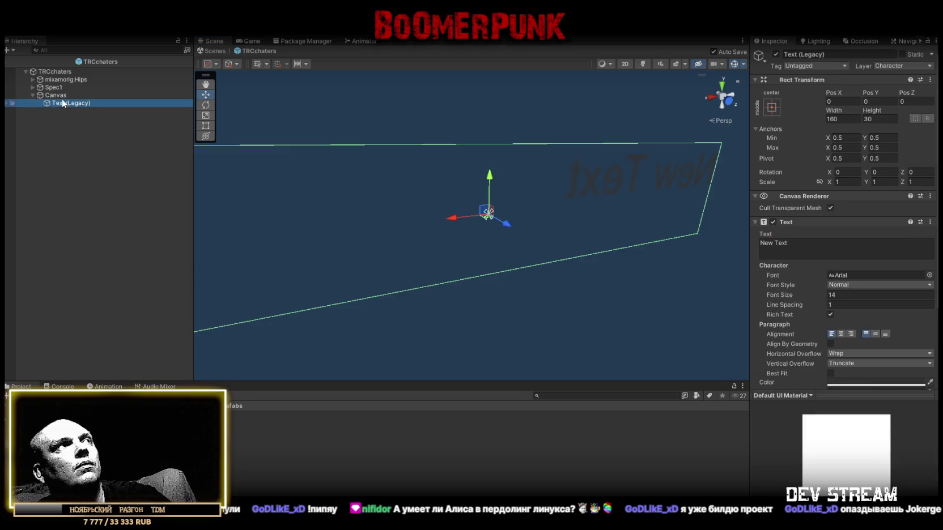
{"action": "key", "text": "Delete"}
{"action": "right_click", "coordinate": [58, 99]}
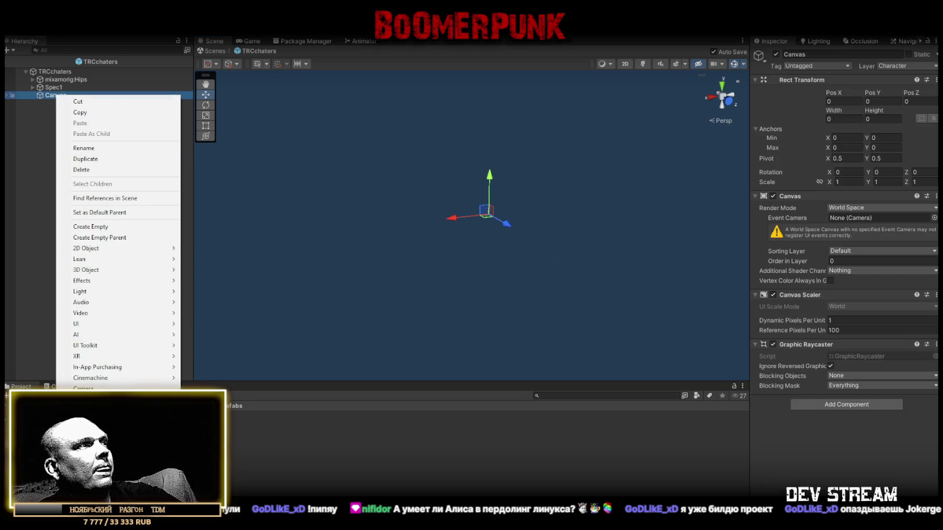
Step: Create a new Legacy Text object as a child of the Canvas
{"action": "mouse_move", "coordinate": [113, 345]}
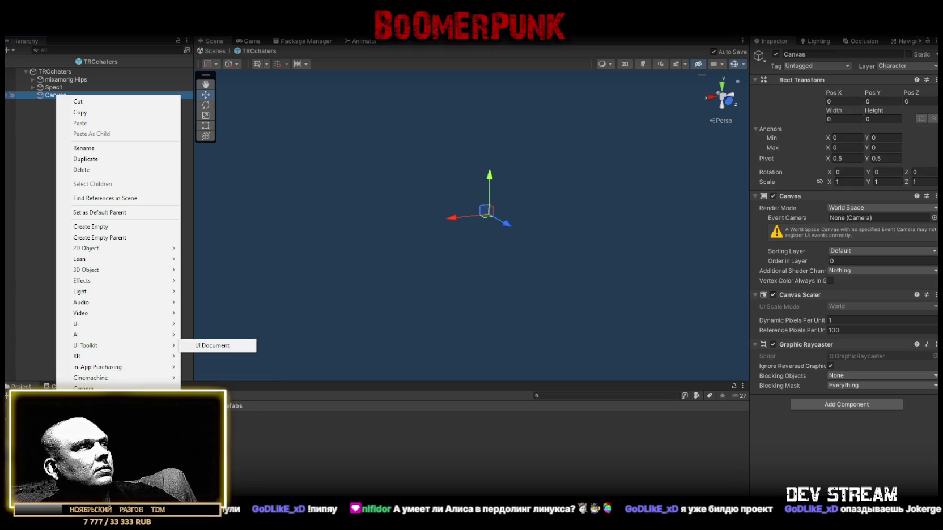
{"action": "mouse_move", "coordinate": [125, 328]}
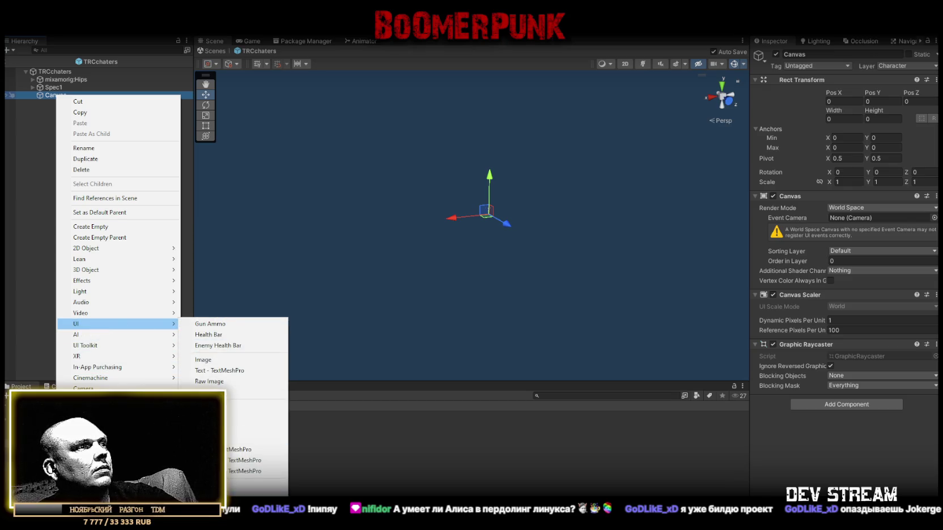
{"action": "mouse_move", "coordinate": [249, 481]}
{"action": "left_click", "coordinate": [309, 478]}
{"action": "left_click_drag", "start_coordinate": [510, 216], "coordinate": [451, 237]}
{"action": "key", "text": "e"}
{"action": "left_click", "coordinate": [844, 182]}
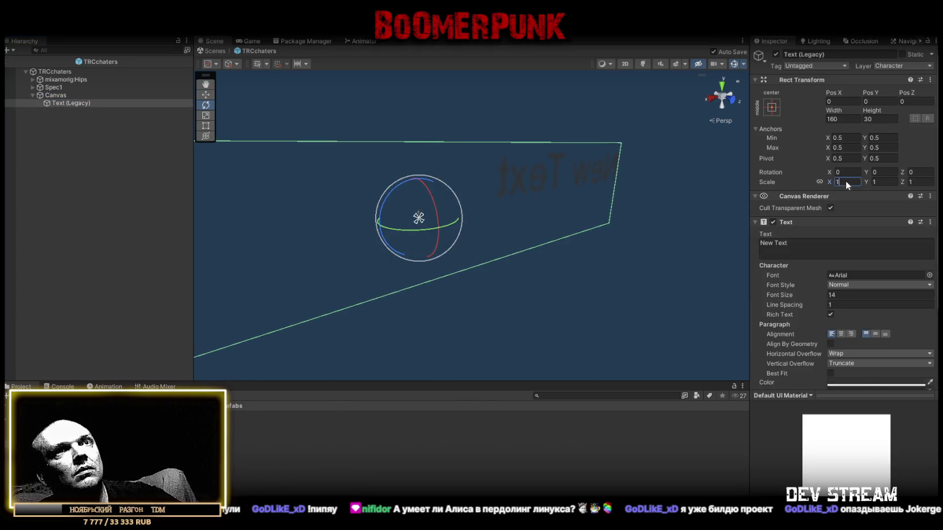
{"action": "type", "text": "0.001"}
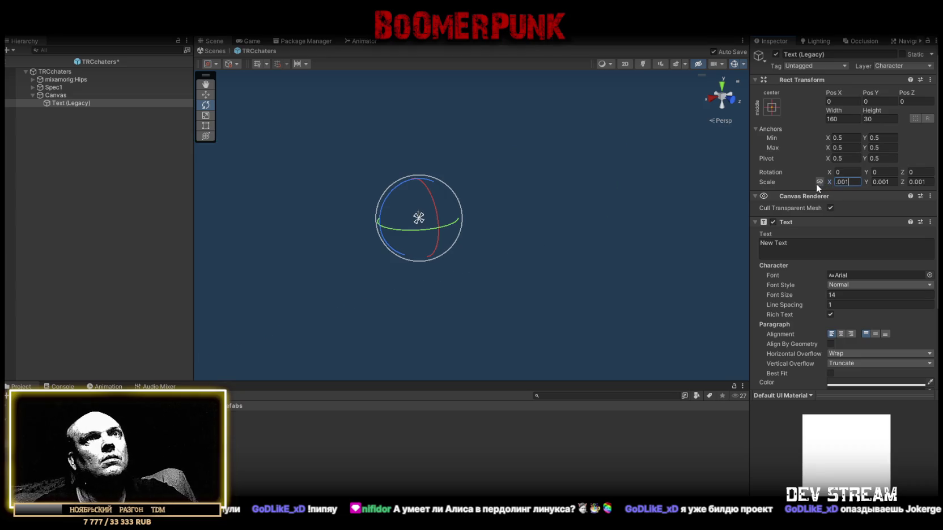
Step: Edit the Canvas Reference Pixels Per Unit value
{"action": "left_click", "coordinate": [56, 95]}
{"action": "left_click", "coordinate": [850, 329]}
{"action": "type", "text": "1"}
Step: Set the new text's scale to 0.01
{"action": "left_click", "coordinate": [71, 104]}
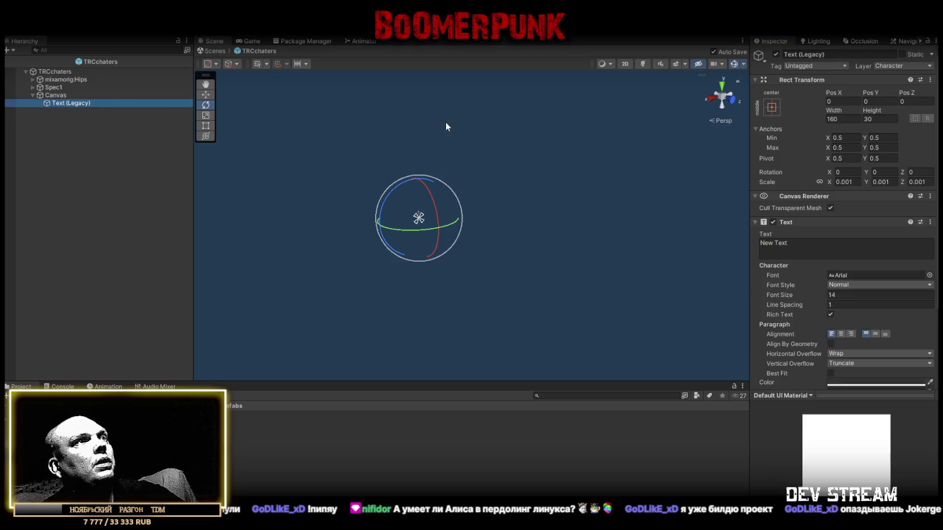
{"action": "key", "text": "f"}
{"action": "scroll", "coordinate": [417, 123], "scroll_direction": "down", "scroll_amount": 5}
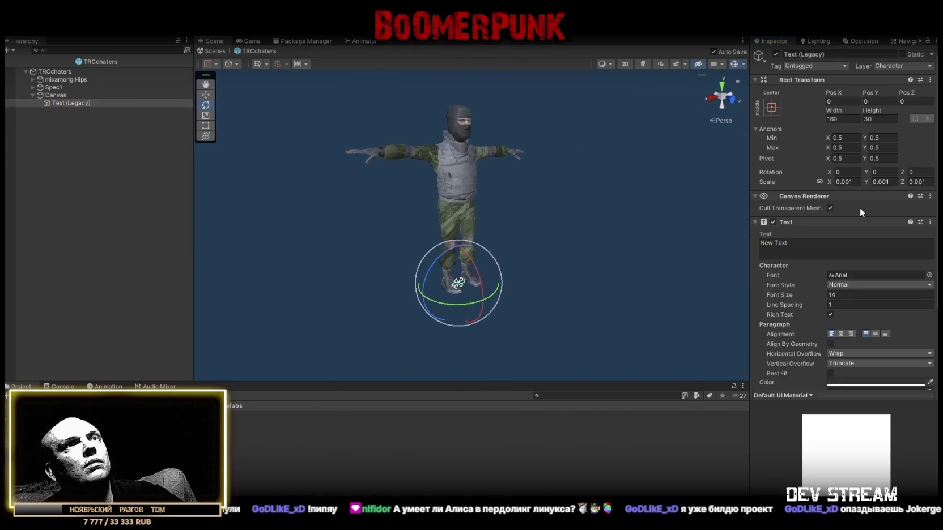
{"action": "type", "text": "5"}
{"action": "key", "text": "Return"}
{"action": "left_click_drag", "start_coordinate": [596, 204], "coordinate": [535, 204]}
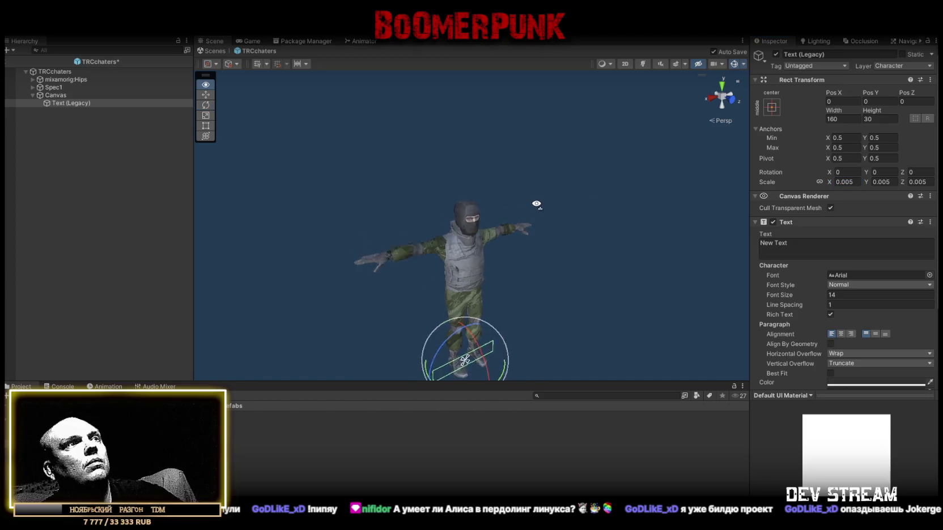
{"action": "double_click", "coordinate": [847, 182]}
{"action": "type", "text": "0.01"}
{"action": "key", "text": "Return"}
Step: Raise the label to Pos Y 2.25 above the character and rotate it -180° on Y
{"action": "key", "text": "w"}
{"action": "mouse_move", "coordinate": [473, 306]}
{"action": "left_mouse_down"}
{"action": "mouse_move", "coordinate": [495, 100]}
{"action": "mouse_move", "coordinate": [545, 183]}
{"action": "mouse_move", "coordinate": [515, 185]}
{"action": "mouse_move", "coordinate": [532, 216]}
{"action": "left_mouse_up"}
{"action": "key", "text": "e"}
{"action": "left_click_drag", "start_coordinate": [475, 220], "coordinate": [660, 231]}
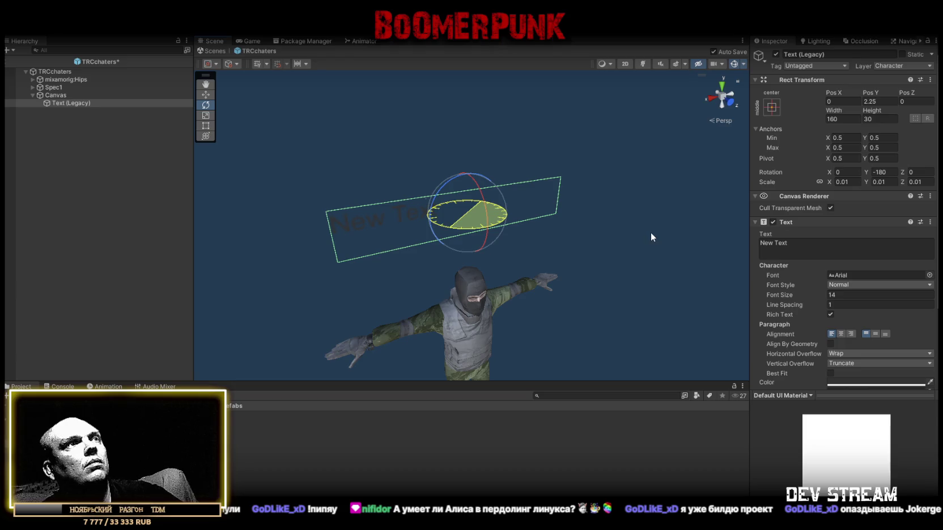
{"action": "mouse_move", "coordinate": [482, 215]}
{"action": "left_mouse_down"}
{"action": "mouse_move", "coordinate": [472, 103]}
{"action": "mouse_move", "coordinate": [485, 163]}
{"action": "mouse_move", "coordinate": [475, 214]}
{"action": "left_mouse_up"}
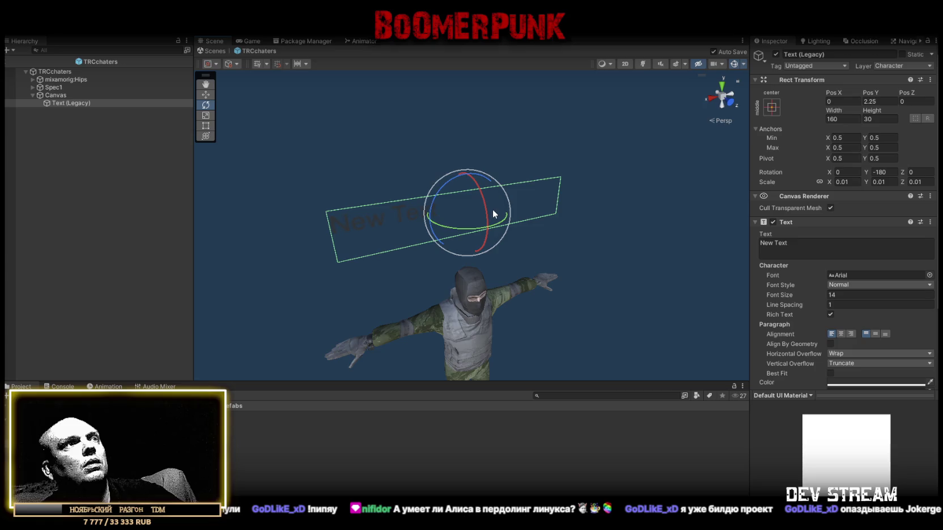
{"action": "left_click_drag", "start_coordinate": [731, 162], "coordinate": [536, 160]}
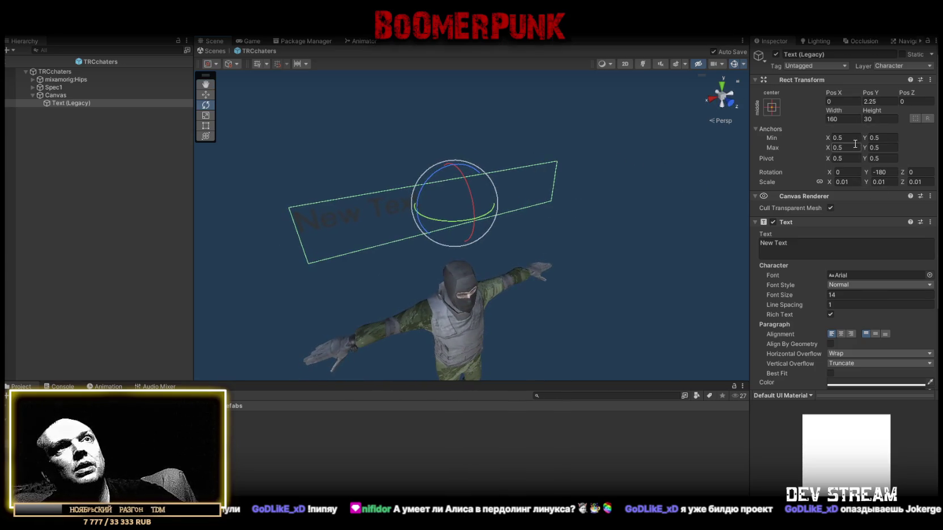
Step: Set the text's vertical alignment to Middle and add an Outline component
{"action": "left_click", "coordinate": [877, 334]}
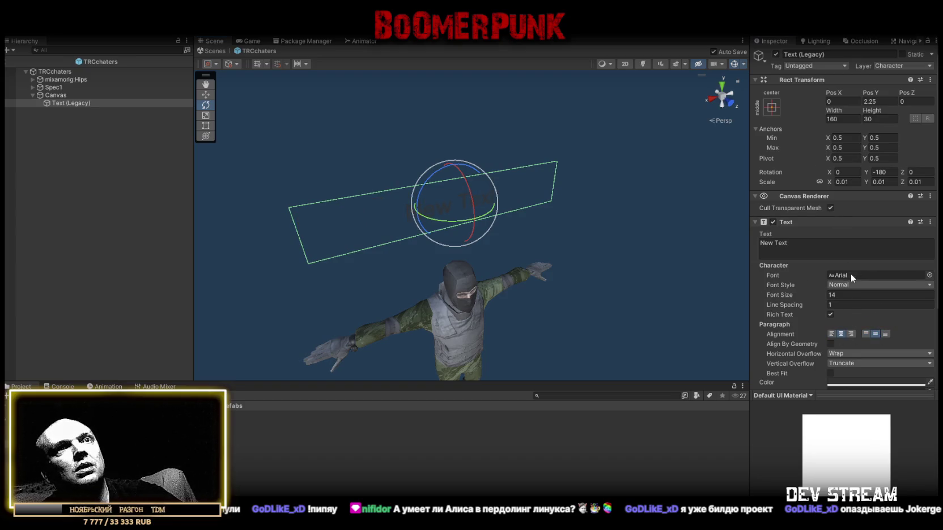
{"action": "scroll", "coordinate": [841, 293], "scroll_direction": "down", "scroll_amount": 4}
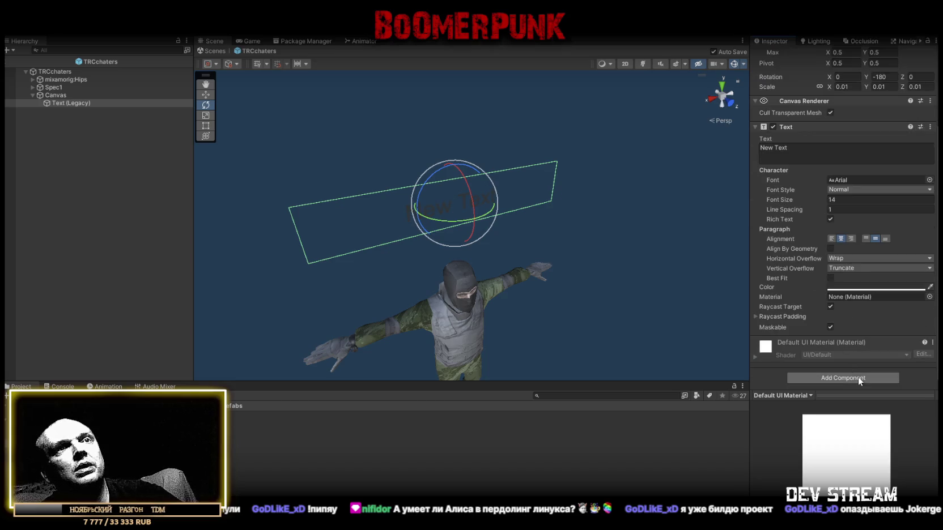
{"action": "left_click", "coordinate": [854, 378]}
{"action": "type", "text": "o"}
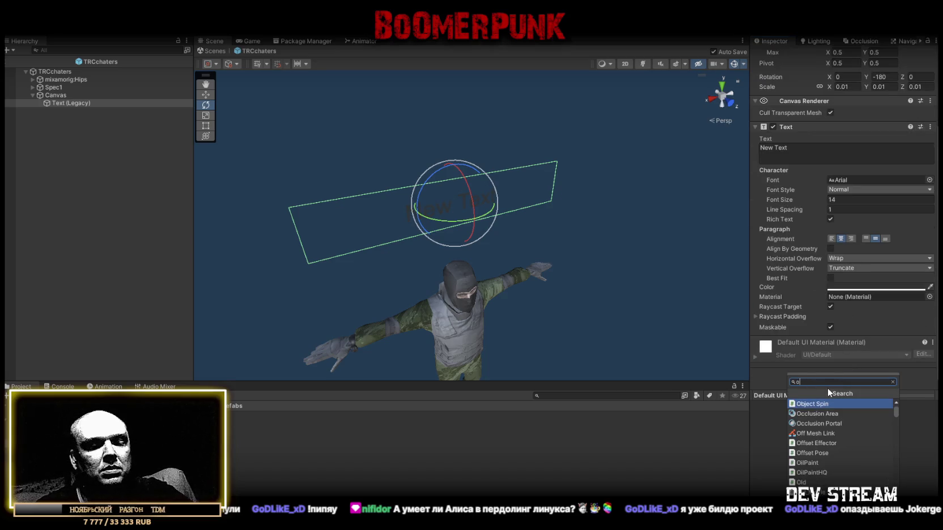
{"action": "type", "text": "ut"}
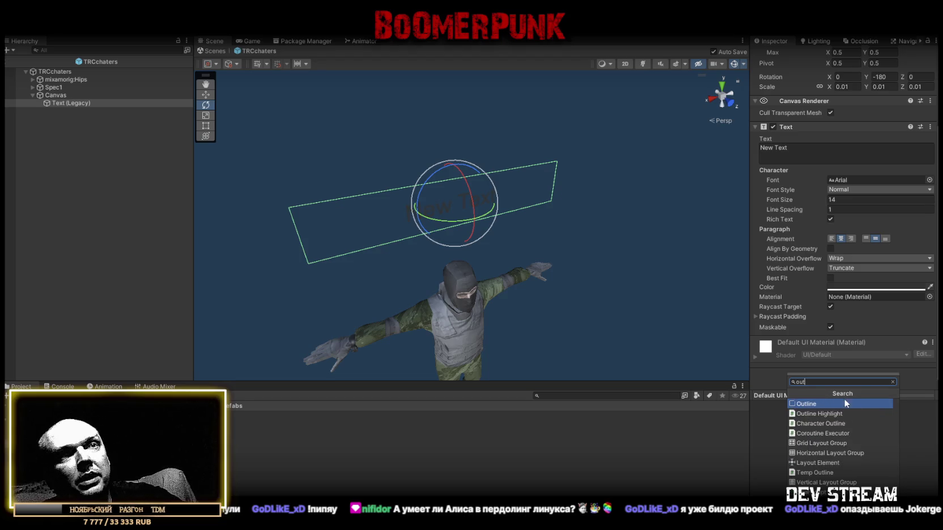
{"action": "left_click", "coordinate": [844, 402]}
{"action": "scroll", "coordinate": [881, 309], "scroll_direction": "down", "scroll_amount": 2}
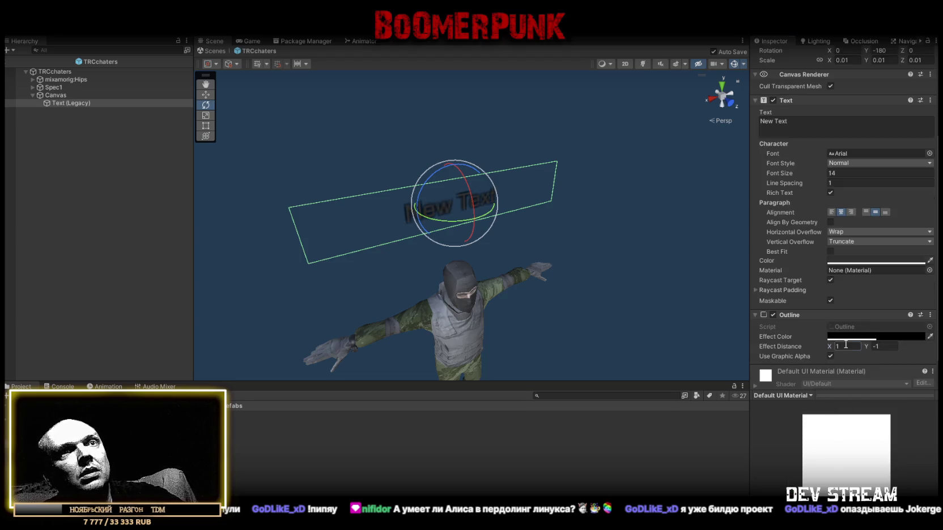
{"action": "scroll", "coordinate": [883, 211], "scroll_direction": "up", "scroll_amount": 3}
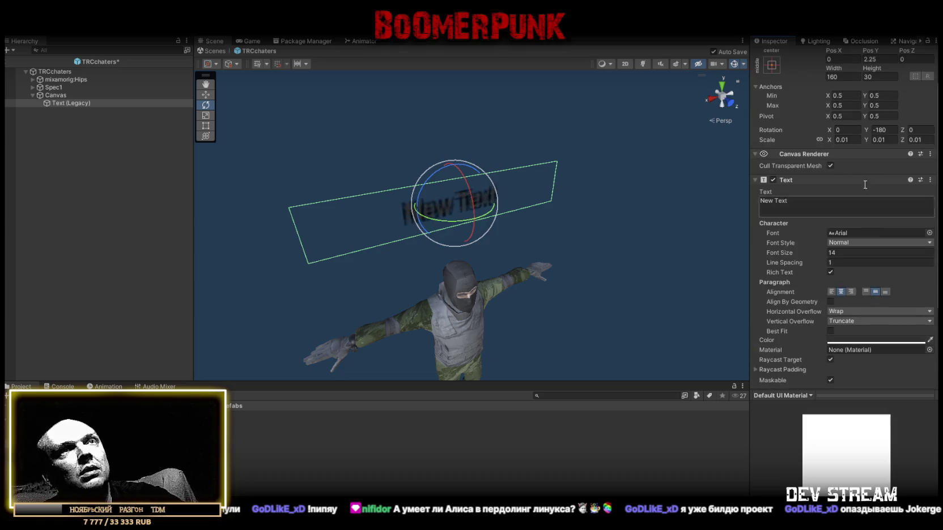
{"action": "scroll", "coordinate": [867, 193], "scroll_direction": "up", "scroll_amount": 2}
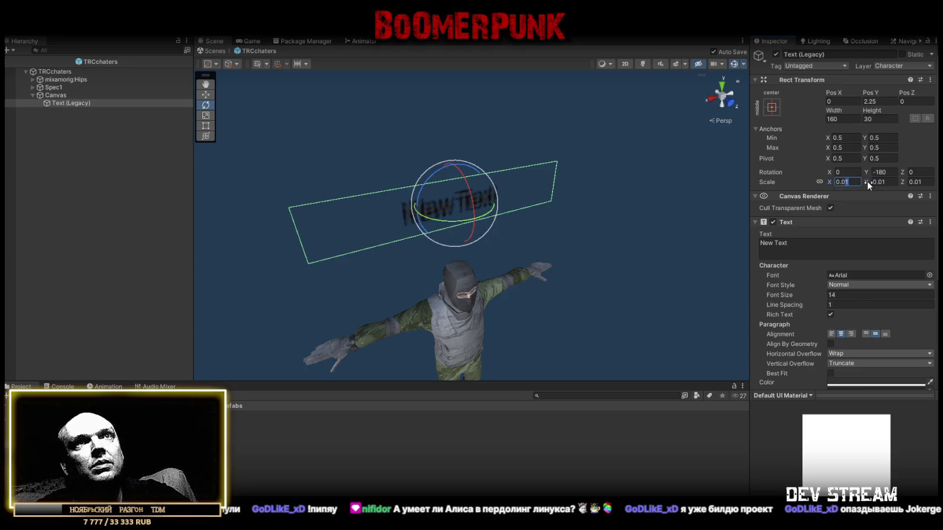
Step: Set the label's scale to 0.005
{"action": "type", "text": "0.001"}
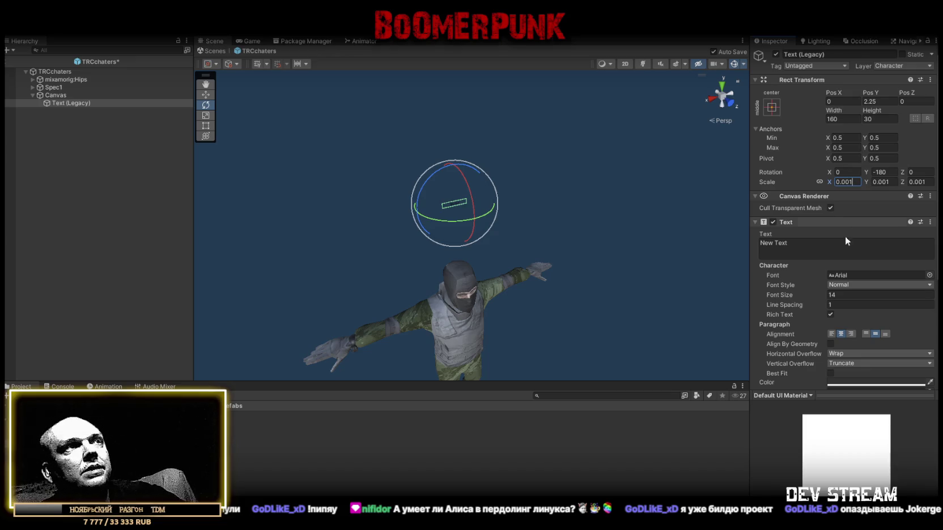
{"action": "left_click", "coordinate": [849, 117]}
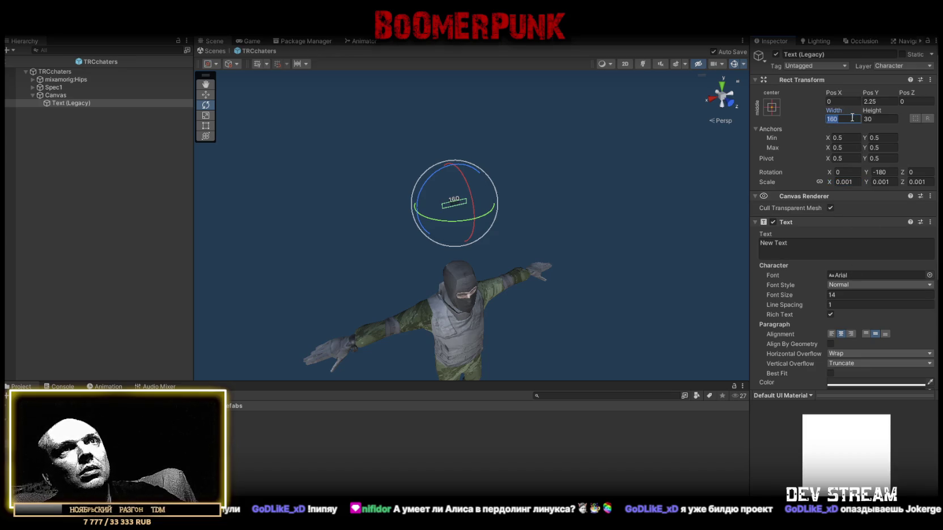
{"action": "left_click", "coordinate": [844, 182]}
{"action": "type", "text": "0.005"}
Step: Resize the label's Rect Transform to Width 300 and Height 90
{"action": "left_click", "coordinate": [846, 119]}
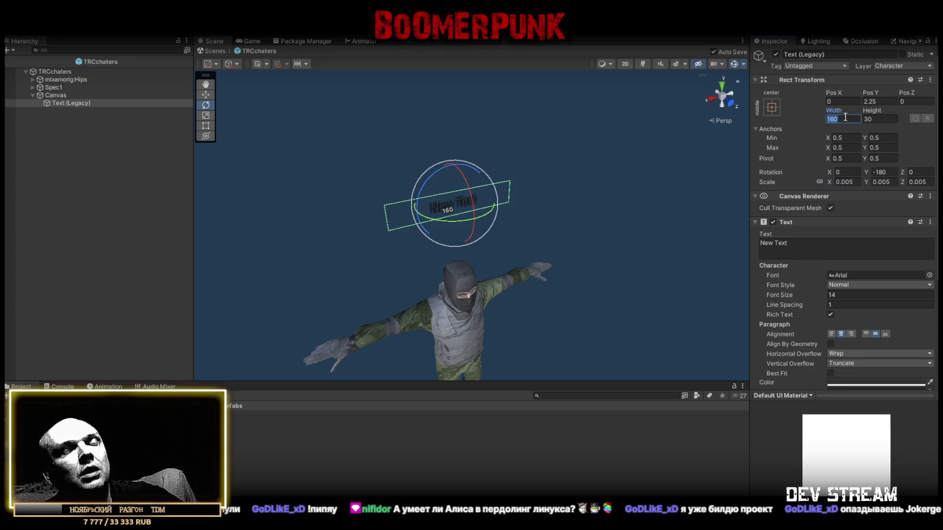
{"action": "type", "text": "600"}
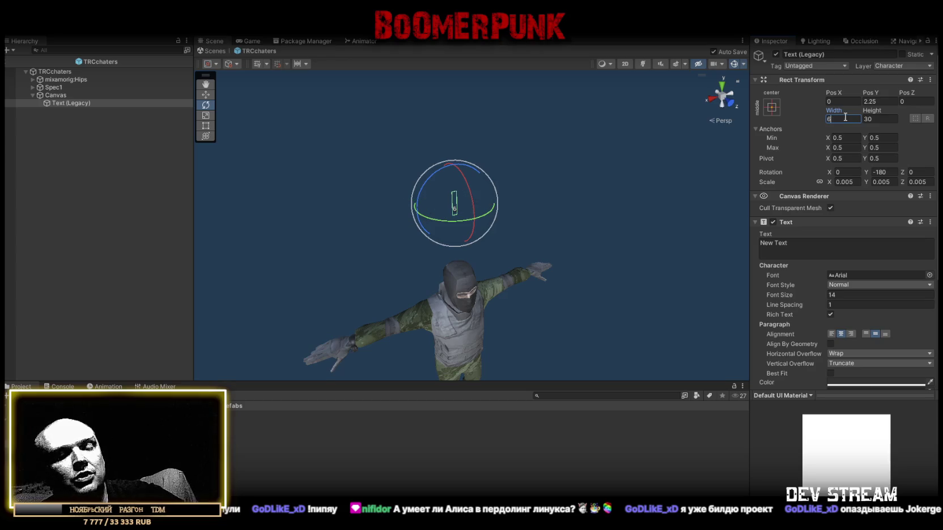
{"action": "key", "text": "BackSpace"}
{"action": "key", "text": "BackSpace"}
{"action": "key", "text": "BackSpace"}
{"action": "type", "text": "300"}
{"action": "left_click", "coordinate": [872, 119]}
{"action": "left_click", "coordinate": [868, 119]}
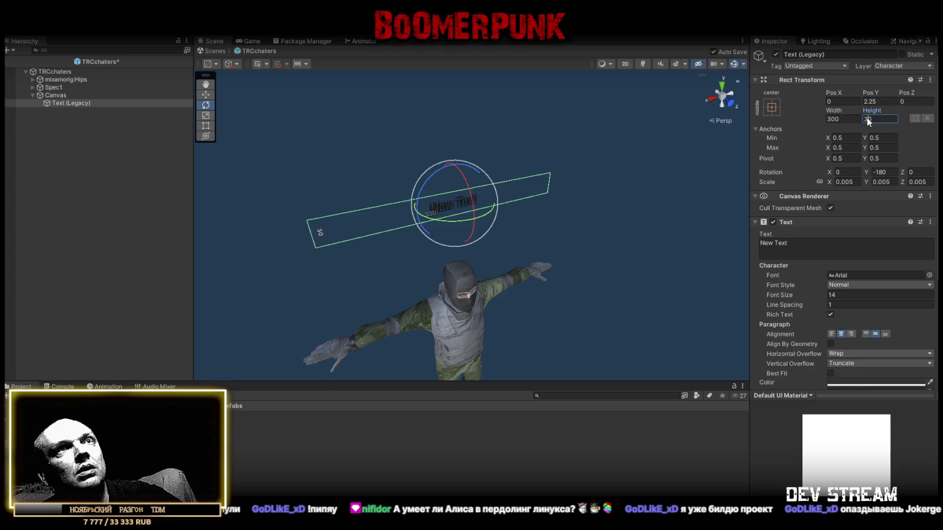
{"action": "type", "text": "90"}
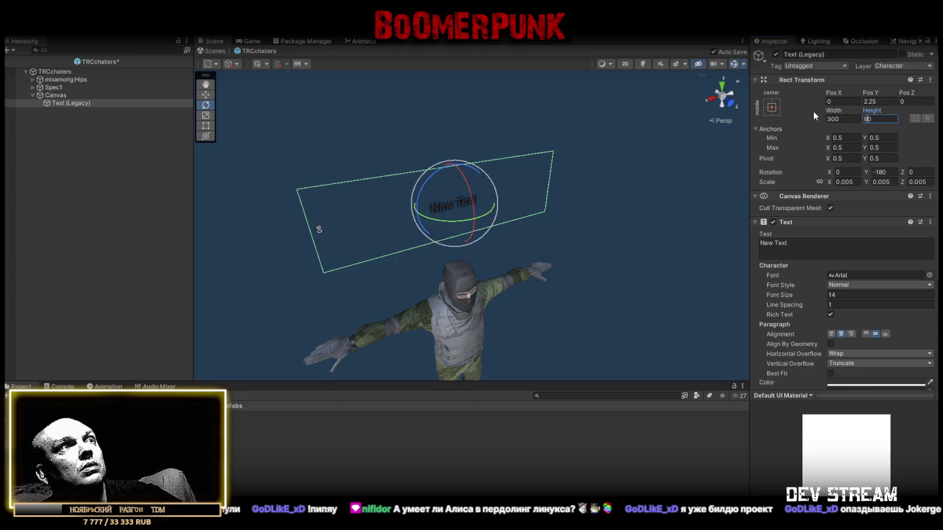
Step: Set the Text component's Font Size to 62
{"action": "left_click", "coordinate": [819, 295]}
{"action": "type", "text": "50"}
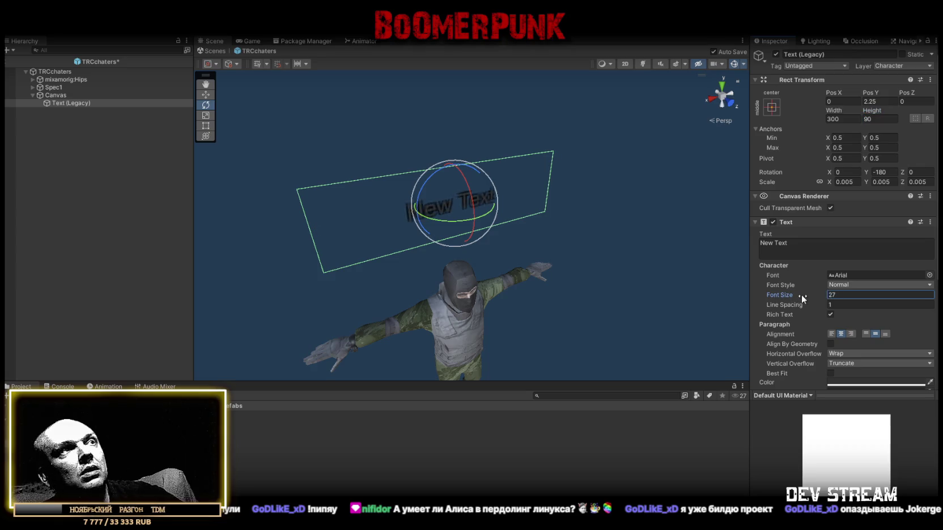
{"action": "left_click_drag", "start_coordinate": [813, 295], "coordinate": [817, 294]}
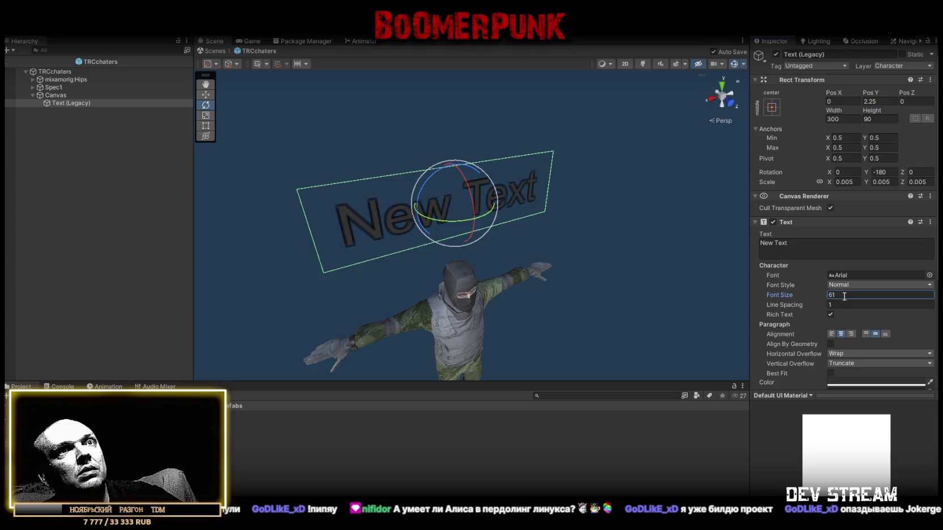
{"action": "type", "text": "62"}
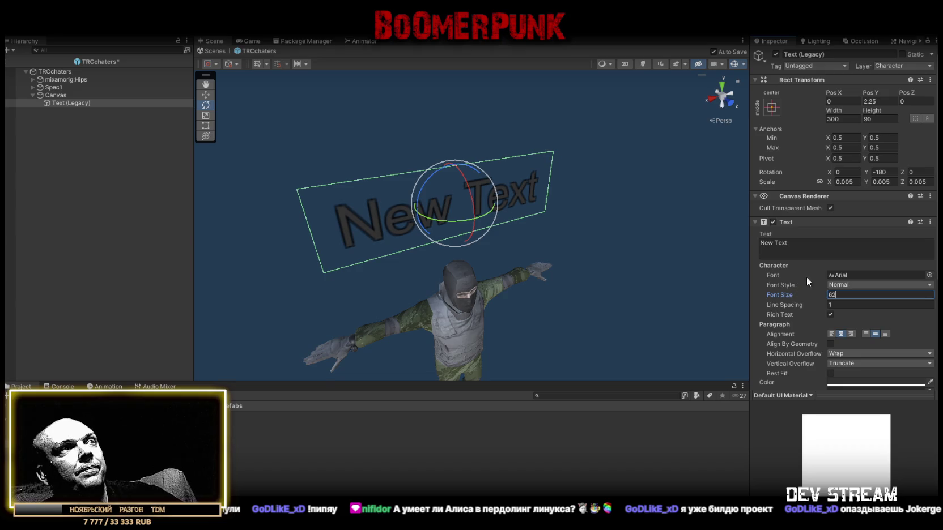
{"action": "scroll", "coordinate": [894, 270], "scroll_direction": "down", "scroll_amount": 3}
{"action": "scroll", "coordinate": [894, 264], "scroll_direction": "down", "scroll_amount": 2}
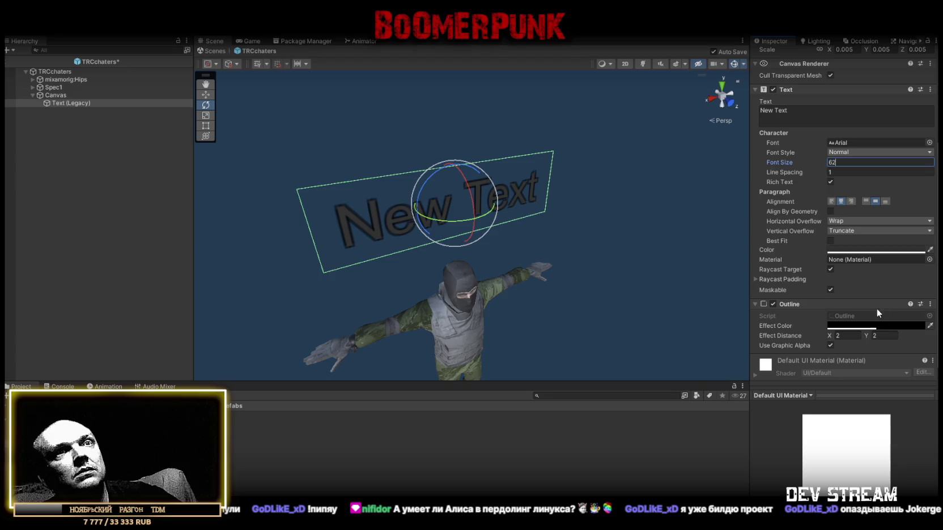
{"action": "left_click", "coordinate": [858, 252]}
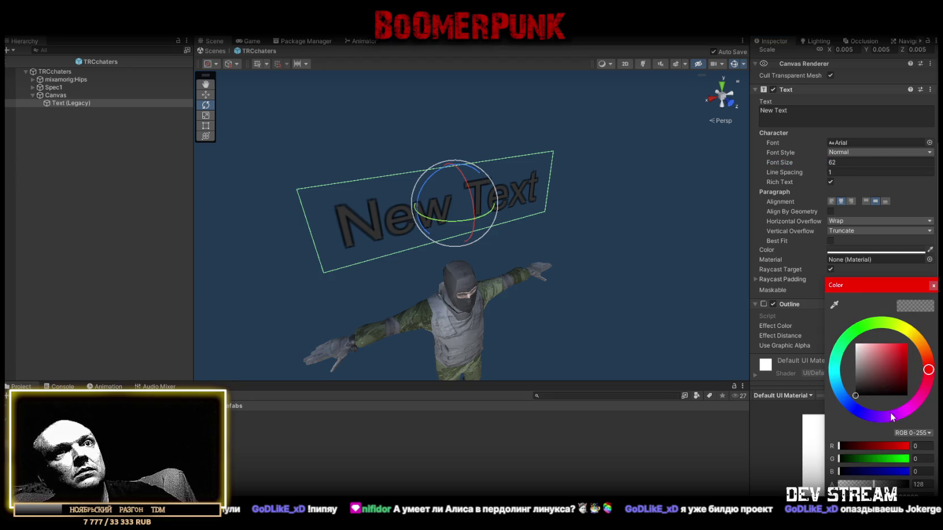
Step: Make the Outline effect colour fully opaque with alpha 255
{"action": "left_click", "coordinate": [933, 286]}
{"action": "left_click", "coordinate": [883, 326]}
{"action": "type", "text": "255"}
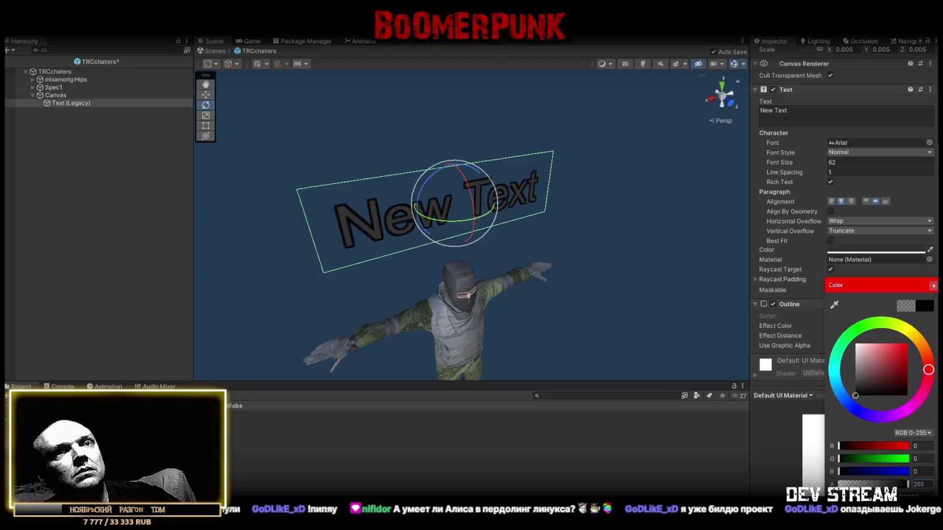
{"action": "key", "text": "ctrl+s"}
{"action": "left_click", "coordinate": [852, 175]}
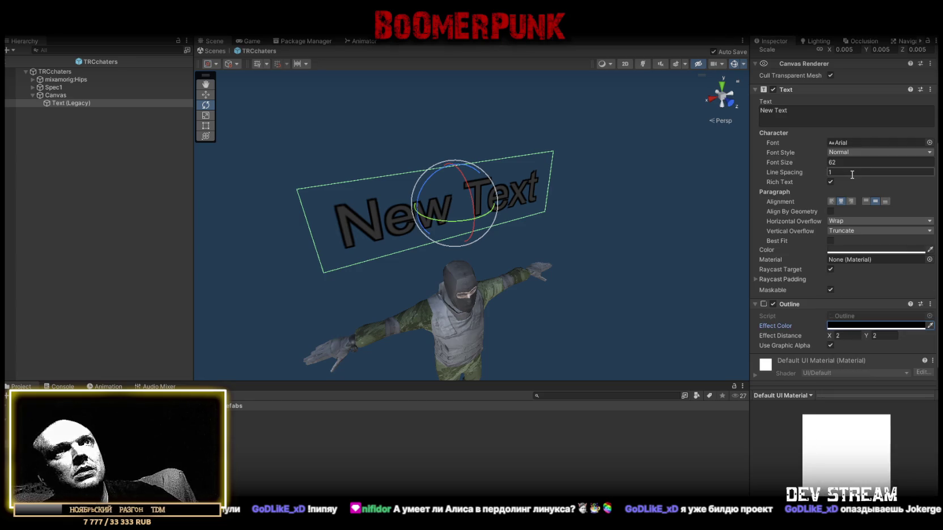
{"action": "key", "text": "Return"}
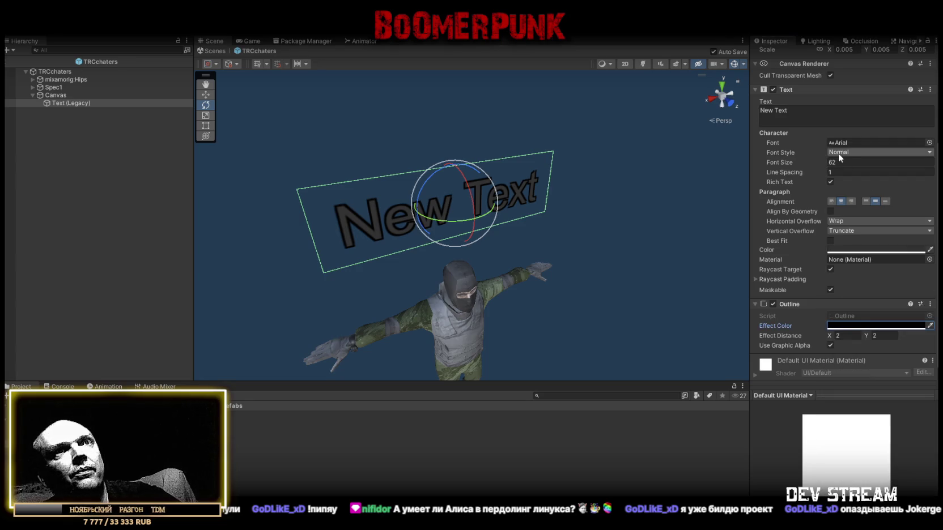
Step: Turn off Raycast Target and set the font to AlphaMaleModern
{"action": "left_click", "coordinate": [831, 271]}
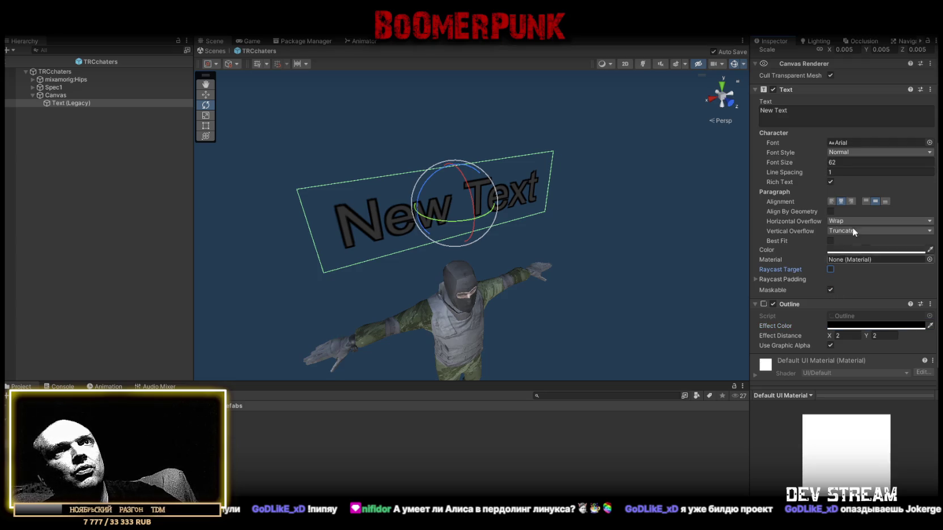
{"action": "left_click", "coordinate": [929, 142]}
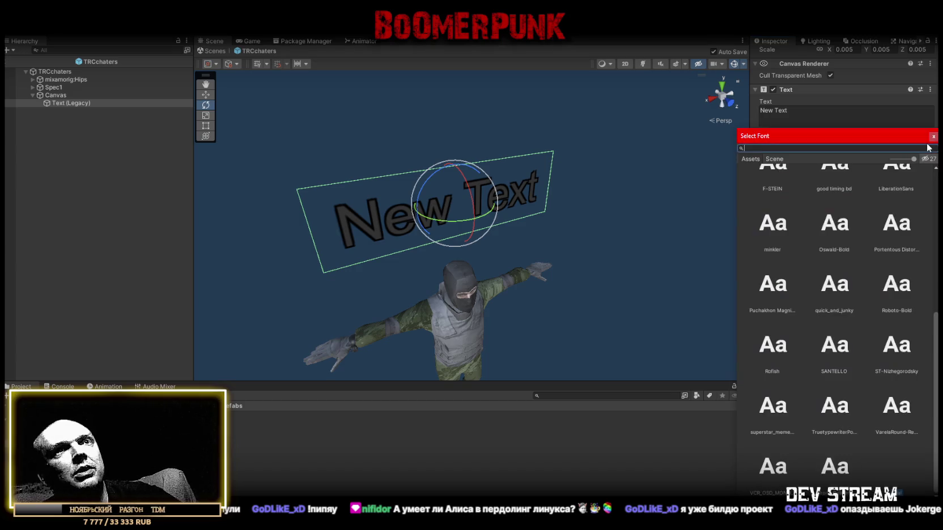
{"action": "scroll", "coordinate": [851, 327], "scroll_direction": "up", "scroll_amount": 5}
{"action": "left_click", "coordinate": [836, 203]}
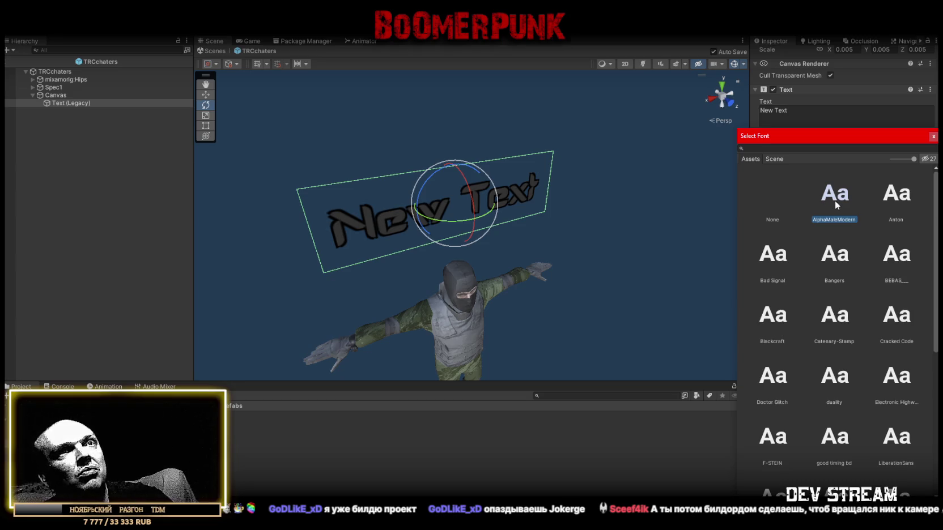
{"action": "double_click", "coordinate": [835, 201]}
Step: Change the label's text to 'NAME'
{"action": "key", "text": "f"}
{"action": "scroll", "coordinate": [605, 186], "scroll_direction": "down", "scroll_amount": 3}
{"action": "left_click", "coordinate": [806, 110]}
{"action": "type", "text": "NAME"}
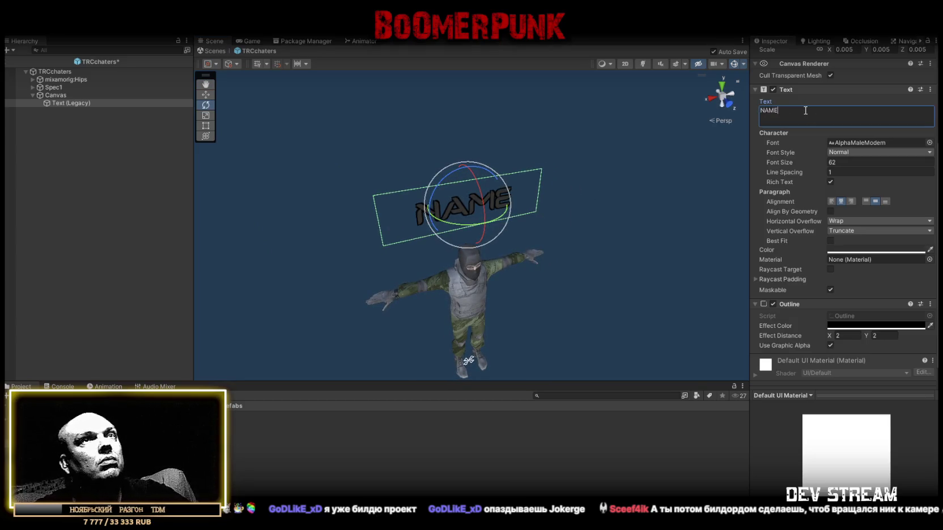
{"action": "scroll", "coordinate": [839, 101], "scroll_direction": "up", "scroll_amount": 5}
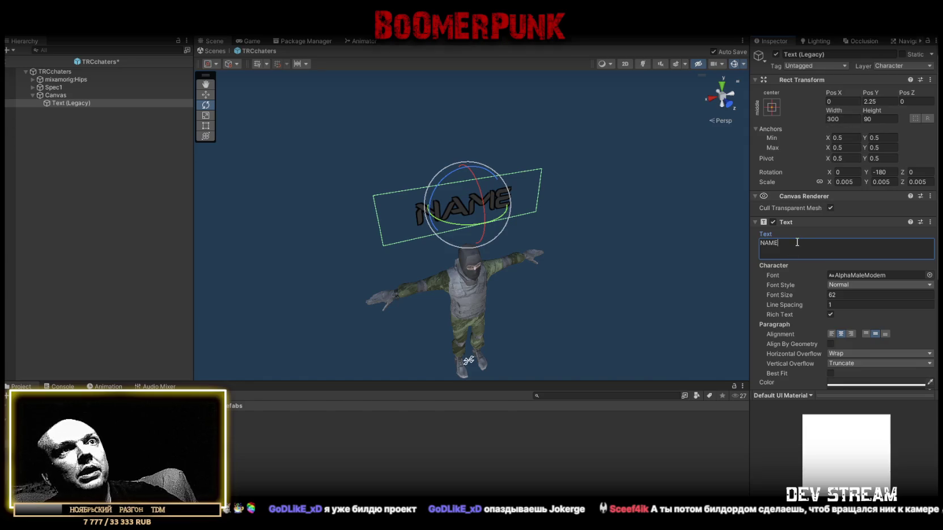
Step: Test a longer name in the label and set its Rect Transform Width to 600
{"action": "type", "text": "asdasdasdasdads"}
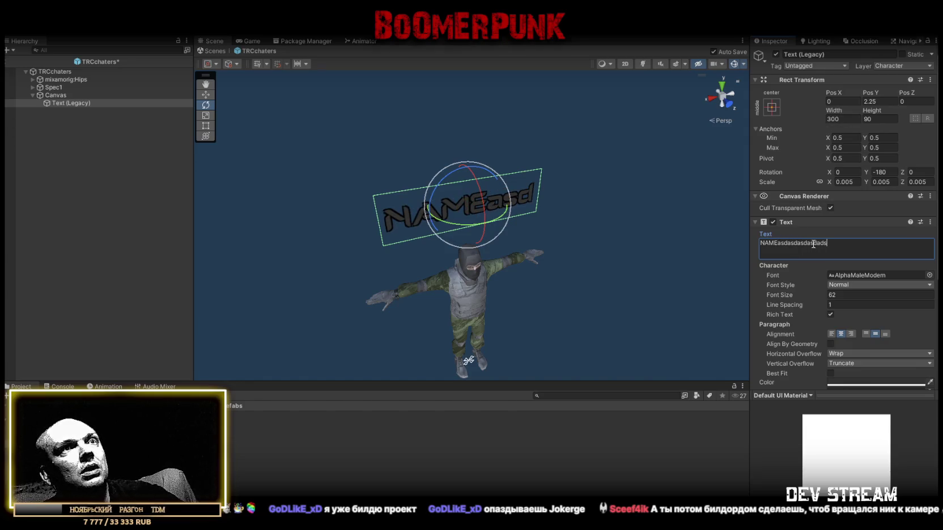
{"action": "left_click_drag", "start_coordinate": [779, 244], "coordinate": [828, 244]}
{"action": "key", "text": "BackSpace"}
{"action": "left_click", "coordinate": [833, 119]}
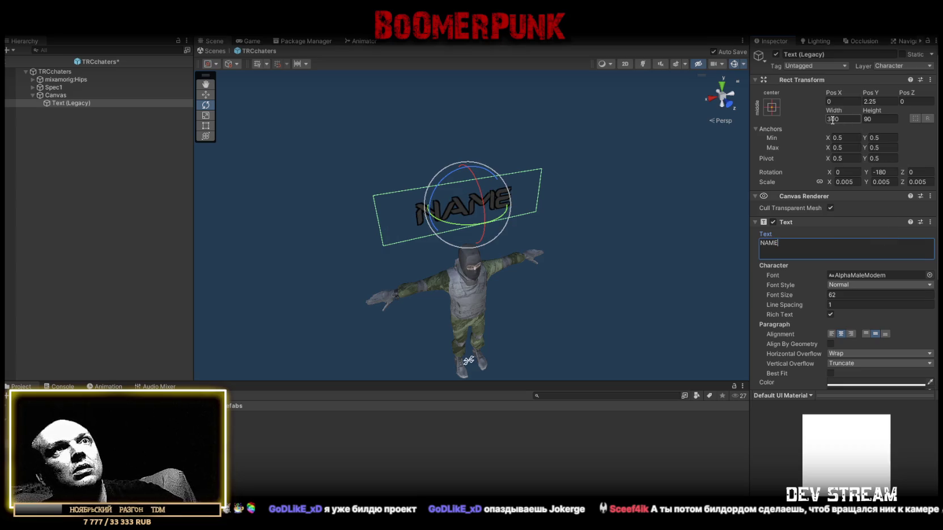
{"action": "type", "text": "800"}
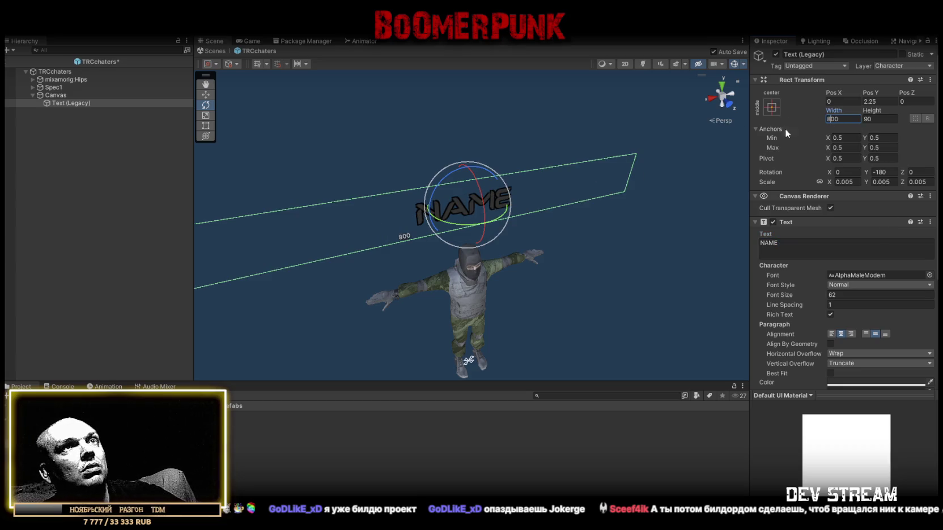
{"action": "type", "text": "6"}
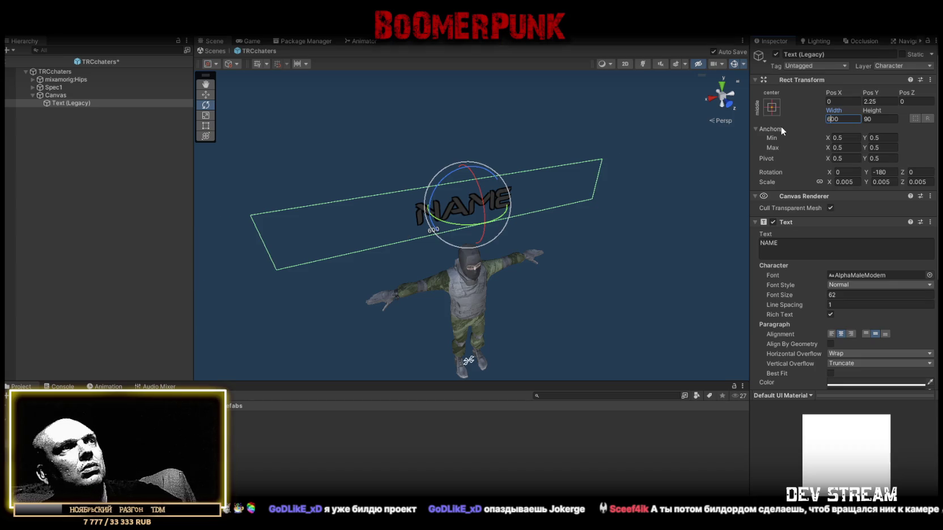
{"action": "scroll", "coordinate": [619, 167], "scroll_direction": "down", "scroll_amount": 2}
Step: Retest with long text, then trim the label back to 'NAME'
{"action": "left_click", "coordinate": [811, 248]}
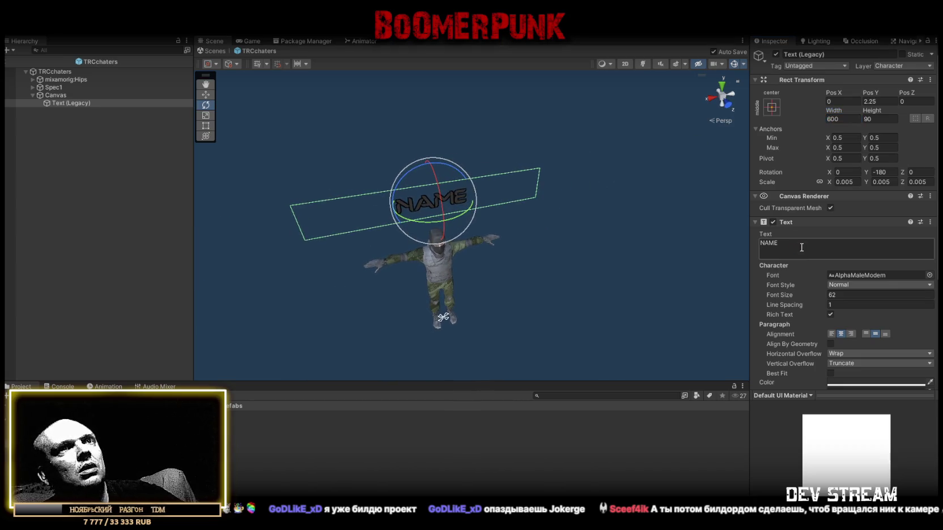
{"action": "type", "text": "asdasdasdasd"}
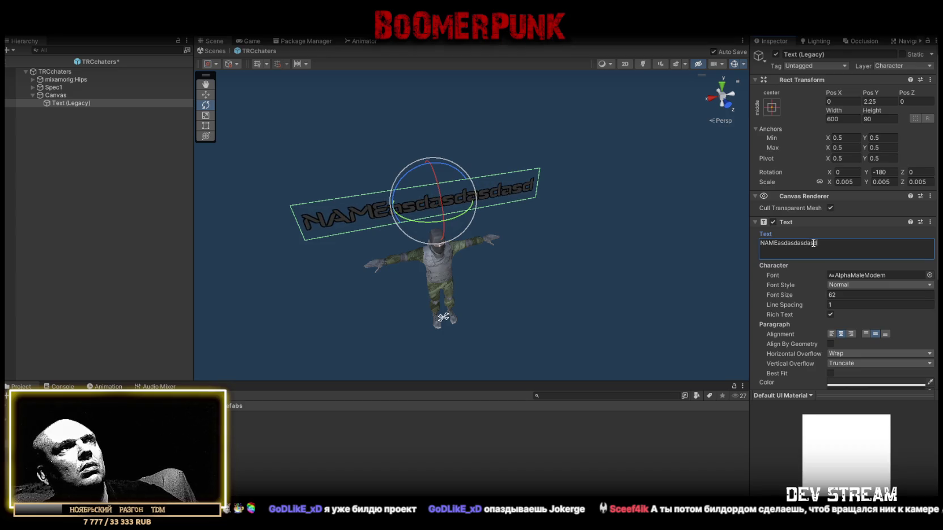
{"action": "key", "text": "ctrl+s"}
{"action": "left_click_drag", "start_coordinate": [779, 244], "coordinate": [818, 244]}
{"action": "key", "text": "BackSpace"}
{"action": "scroll", "coordinate": [818, 244], "scroll_direction": "down", "scroll_amount": 5}
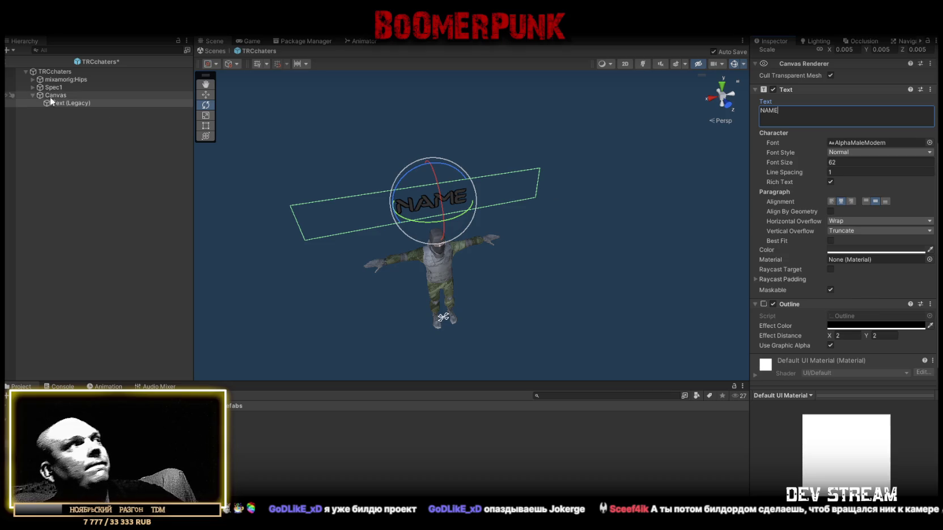
{"action": "left_click", "coordinate": [54, 71]}
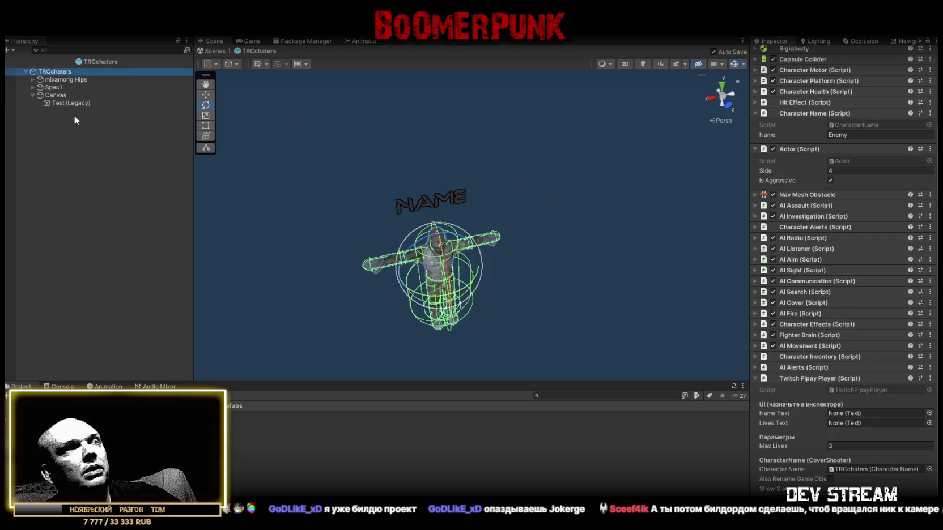
Step: Assign the Text (Legacy) label to Twitch Pipay Player's Name Text field
{"action": "mouse_move", "coordinate": [62, 103]}
{"action": "left_mouse_down"}
{"action": "mouse_move", "coordinate": [899, 424]}
{"action": "mouse_move", "coordinate": [864, 418]}
{"action": "left_mouse_up"}
{"action": "scroll", "coordinate": [532, 239], "scroll_direction": "up", "scroll_amount": 5}
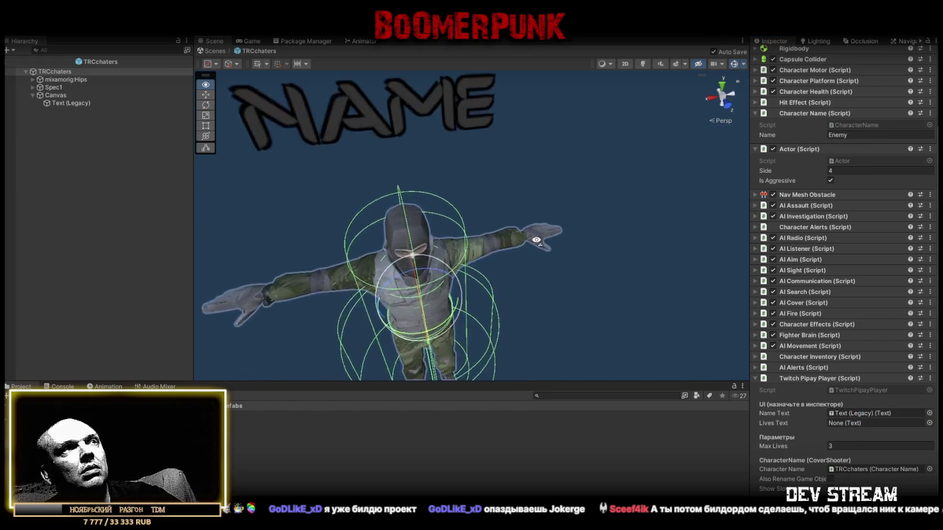
{"action": "scroll", "coordinate": [527, 242], "scroll_direction": "down", "scroll_amount": 5}
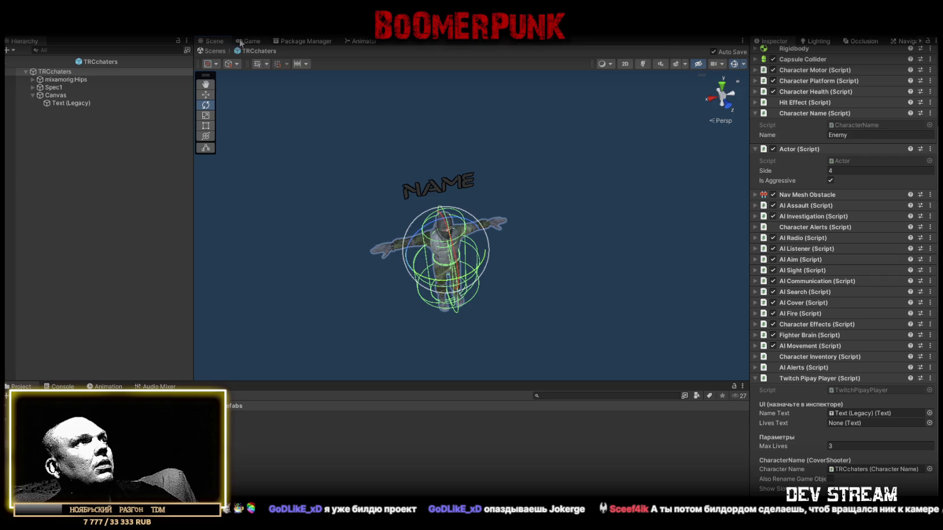
Step: Exit prefab mode back to SampleScene and view the running scene
{"action": "left_click", "coordinate": [248, 42]}
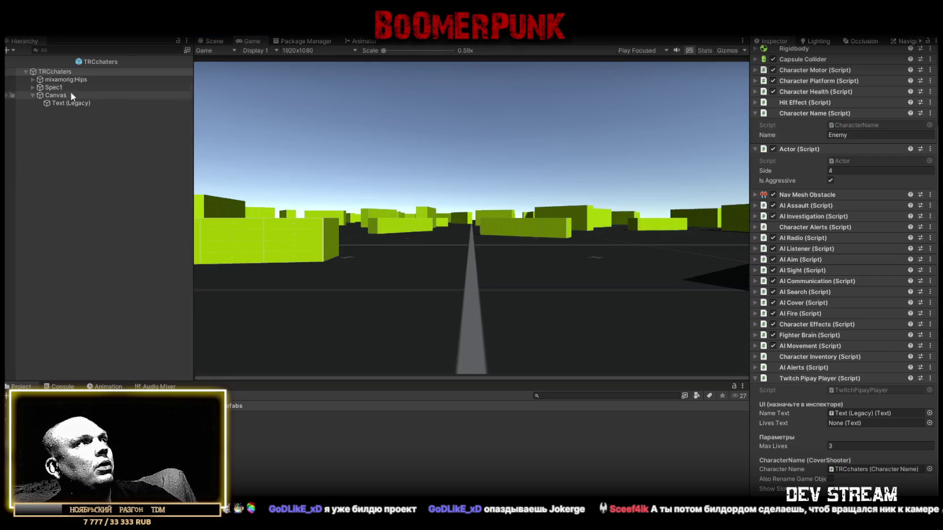
{"action": "left_click", "coordinate": [214, 41]}
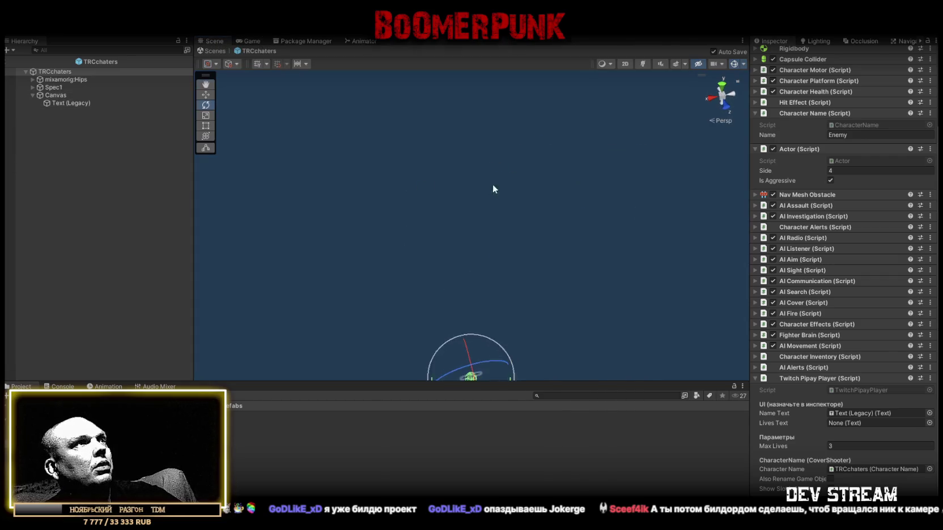
{"action": "left_click", "coordinate": [214, 50]}
{"action": "left_click_drag", "start_coordinate": [444, 173], "coordinate": [489, 174]}
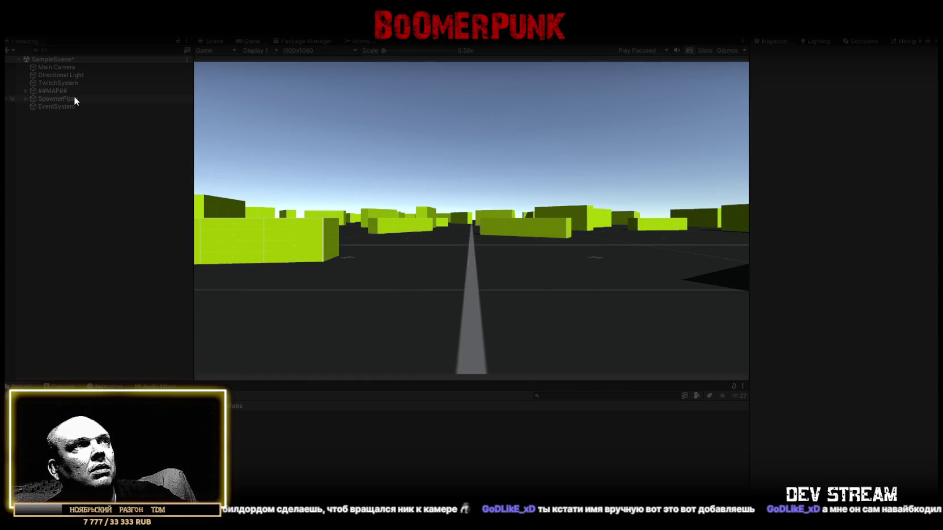
{"action": "left_click", "coordinate": [214, 40]}
Step: Select TwitchSystem to inspect its Twitch Chat Connector settings, then switch to the Game view
{"action": "left_click_drag", "start_coordinate": [389, 180], "coordinate": [416, 184]}
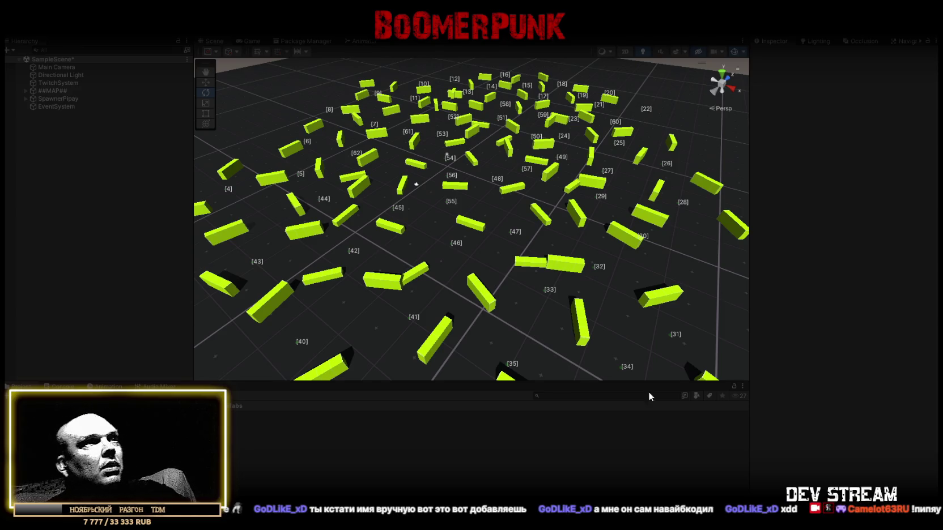
{"action": "double_click", "coordinate": [68, 83]}
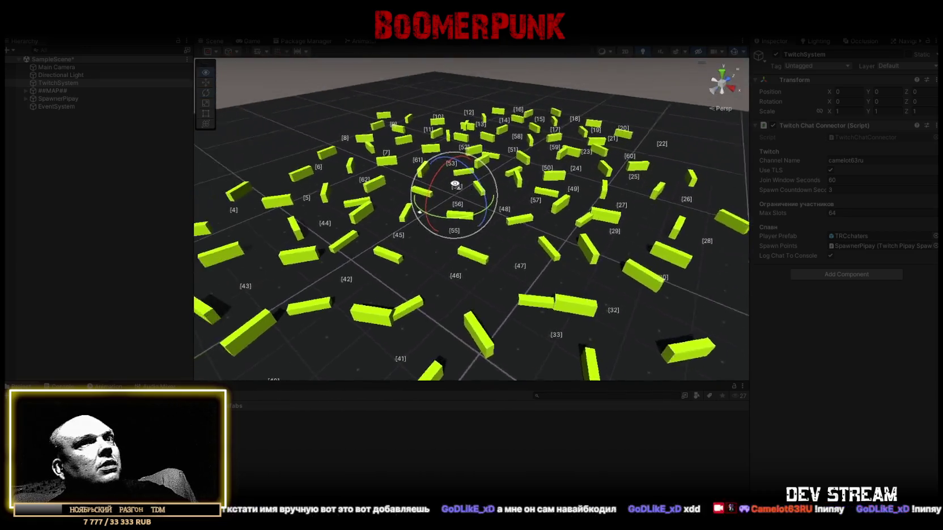
{"action": "mouse_move", "coordinate": [455, 184]}
{"action": "left_mouse_down"}
{"action": "mouse_move", "coordinate": [384, 164]}
{"action": "mouse_move", "coordinate": [403, 173]}
{"action": "mouse_move", "coordinate": [421, 104]}
{"action": "left_mouse_up"}
{"action": "mouse_move", "coordinate": [464, 204]}
{"action": "left_mouse_down"}
{"action": "mouse_move", "coordinate": [474, 212]}
{"action": "mouse_move", "coordinate": [457, 236]}
{"action": "mouse_move", "coordinate": [461, 128]}
{"action": "mouse_move", "coordinate": [368, 174]}
{"action": "mouse_move", "coordinate": [376, 184]}
{"action": "mouse_move", "coordinate": [389, 175]}
{"action": "mouse_move", "coordinate": [159, 192]}
{"action": "mouse_move", "coordinate": [353, 224]}
{"action": "left_mouse_up"}
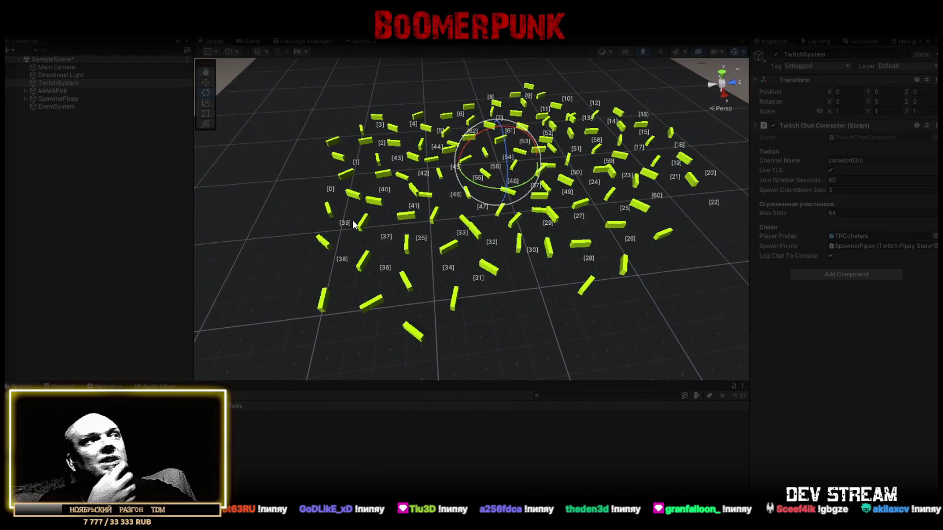
{"action": "left_click", "coordinate": [252, 40]}
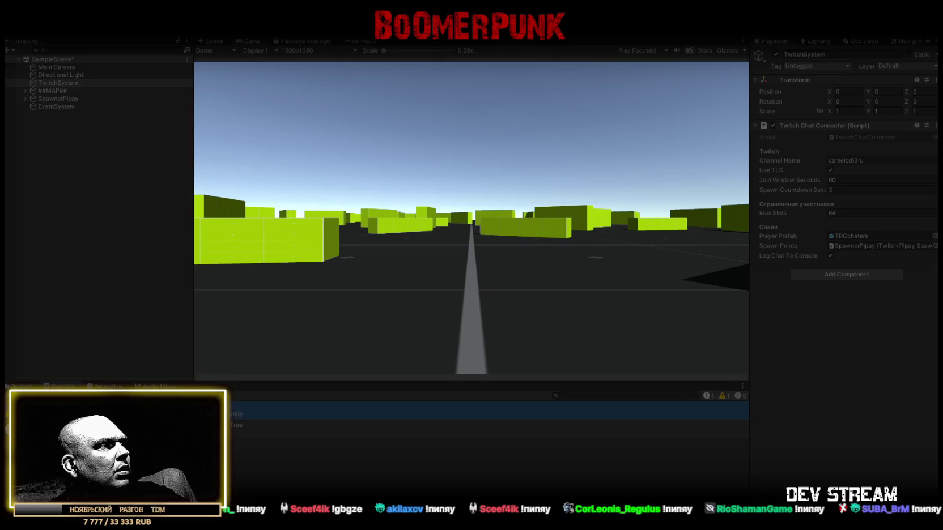
{"action": "left_click", "coordinate": [340, 428]}
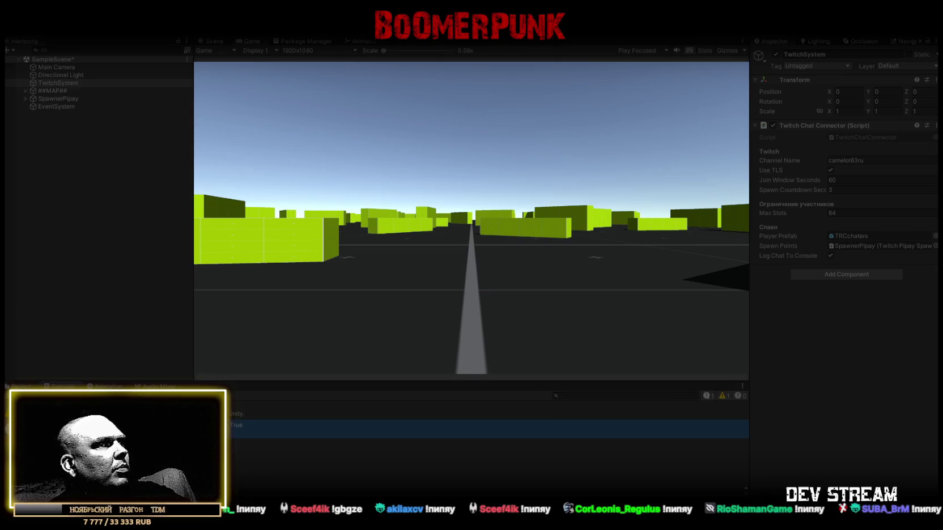
{"action": "left_click", "coordinate": [21, 386]}
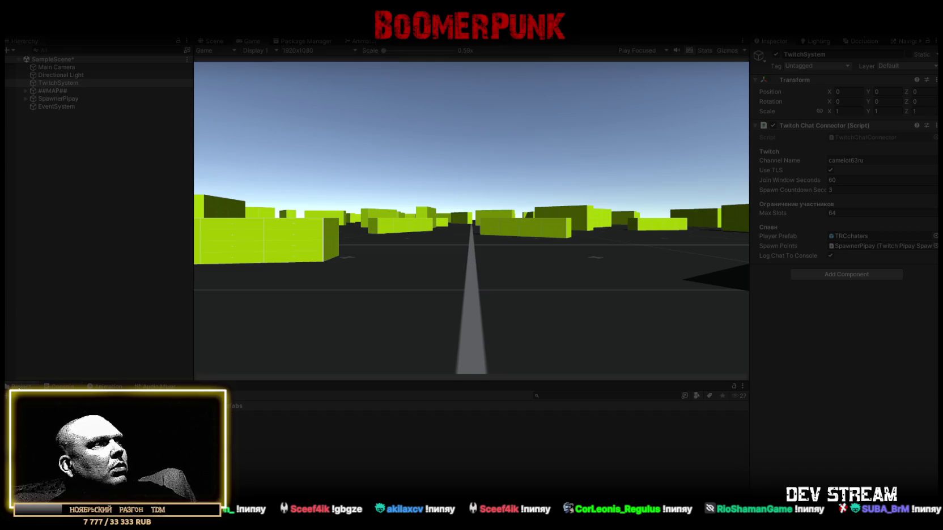
{"action": "left_click", "coordinate": [219, 45]}
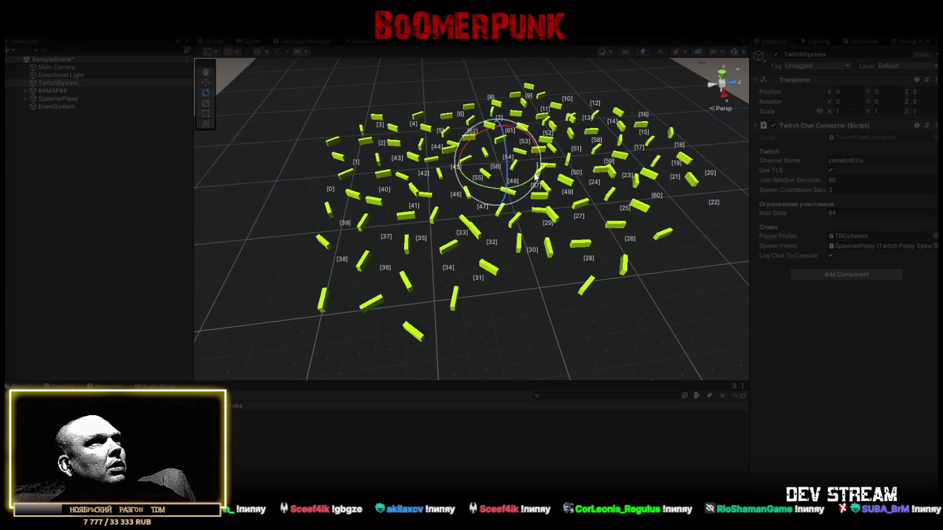
{"action": "left_click_drag", "start_coordinate": [561, 169], "coordinate": [528, 174]}
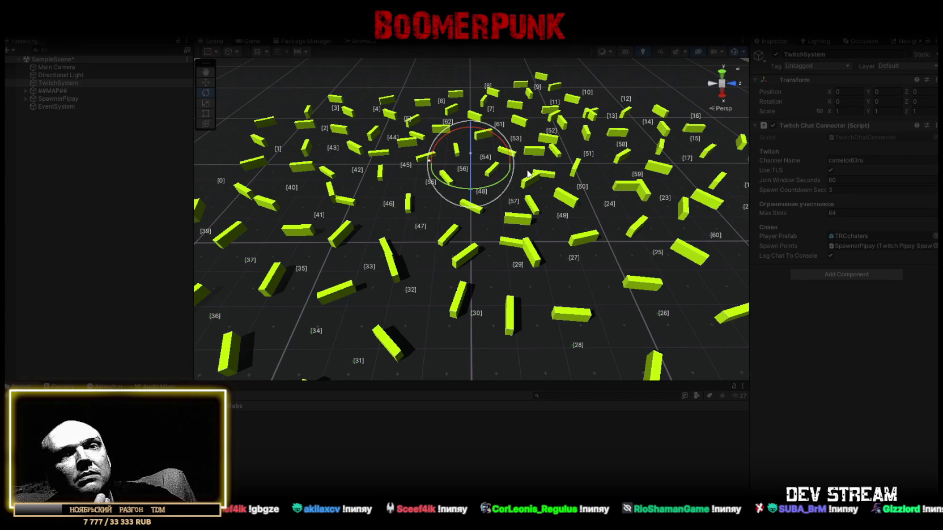
{"action": "mouse_move", "coordinate": [528, 173]}
{"action": "left_mouse_down"}
{"action": "mouse_move", "coordinate": [482, 215]}
{"action": "mouse_move", "coordinate": [518, 215]}
{"action": "mouse_move", "coordinate": [550, 194]}
{"action": "mouse_move", "coordinate": [363, 190]}
{"action": "left_mouse_up"}
{"action": "left_click", "coordinate": [249, 41]}
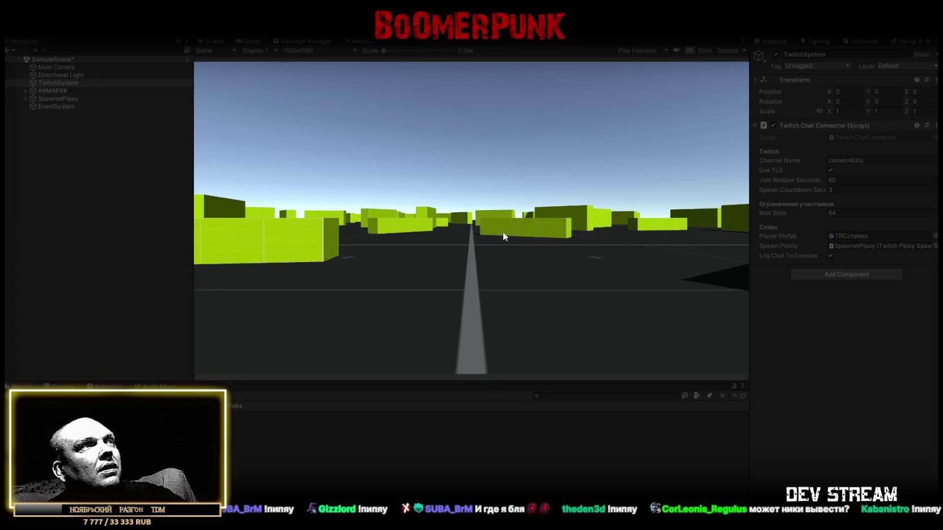
{"action": "left_click", "coordinate": [212, 39]}
{"action": "mouse_move", "coordinate": [448, 204]}
{"action": "left_mouse_down"}
{"action": "mouse_move", "coordinate": [482, 217]}
{"action": "mouse_move", "coordinate": [524, 272]}
{"action": "left_mouse_up"}
{"action": "left_click", "coordinate": [62, 387]}
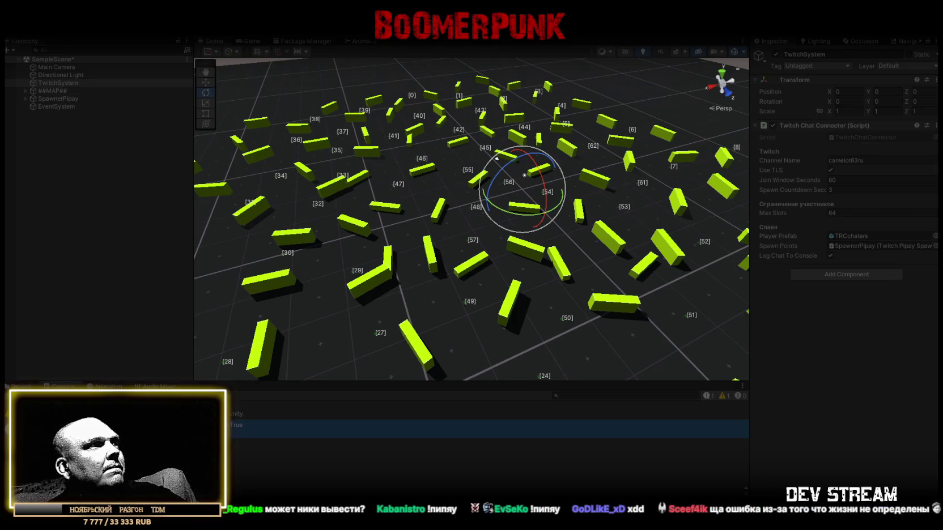
Step: Orbit the Scene view around the labelled spawn points [0] to [63] among the blocks
{"action": "mouse_move", "coordinate": [433, 241]}
{"action": "left_mouse_down"}
{"action": "mouse_move", "coordinate": [389, 235]}
{"action": "mouse_move", "coordinate": [416, 218]}
{"action": "left_mouse_up"}
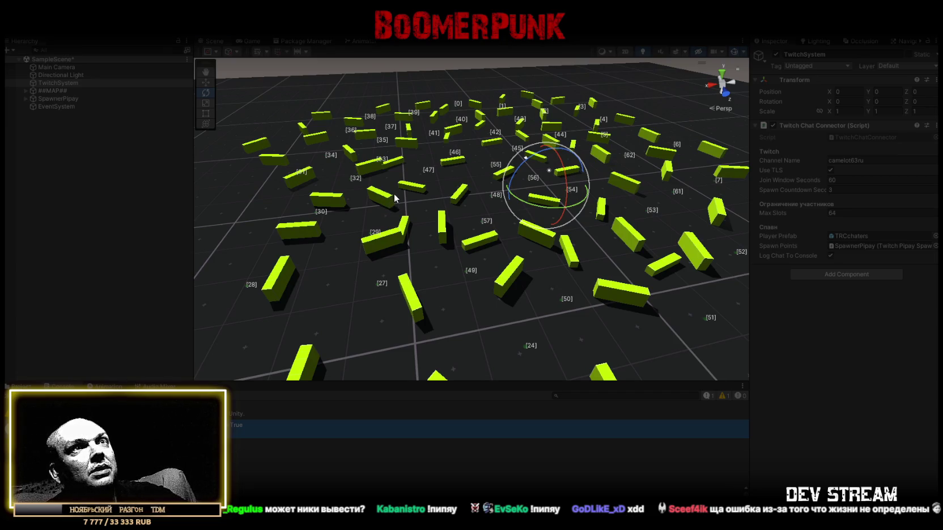
{"action": "left_click_drag", "start_coordinate": [476, 206], "coordinate": [623, 181]}
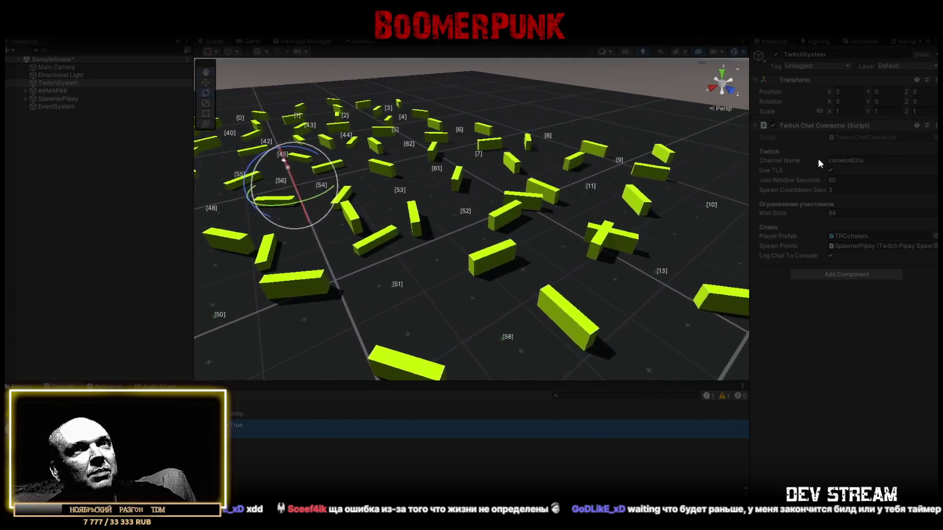
{"action": "mouse_move", "coordinate": [713, 242]}
{"action": "left_mouse_down"}
{"action": "mouse_move", "coordinate": [407, 217]}
{"action": "mouse_move", "coordinate": [442, 223]}
{"action": "left_mouse_up"}
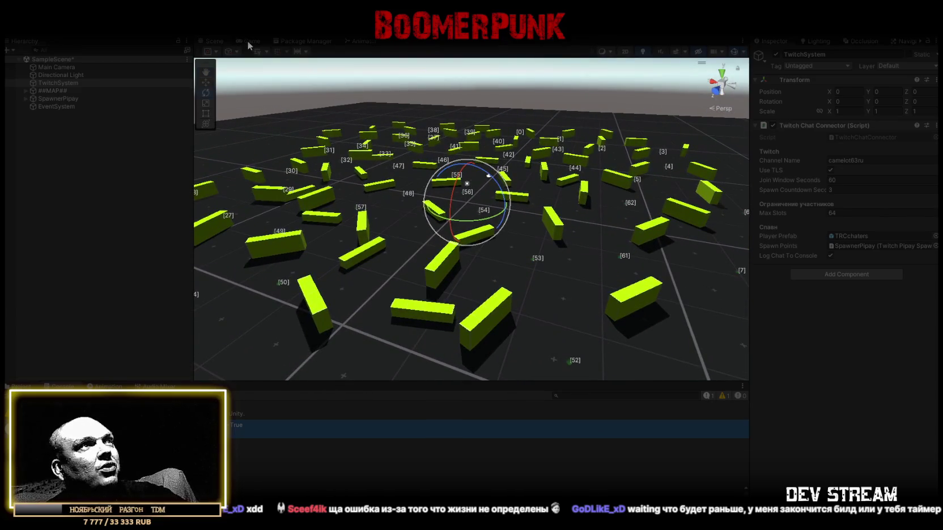
{"action": "mouse_move", "coordinate": [498, 196]}
{"action": "left_mouse_down"}
{"action": "mouse_move", "coordinate": [454, 228]}
{"action": "mouse_move", "coordinate": [567, 253]}
{"action": "mouse_move", "coordinate": [528, 226]}
{"action": "left_mouse_up"}
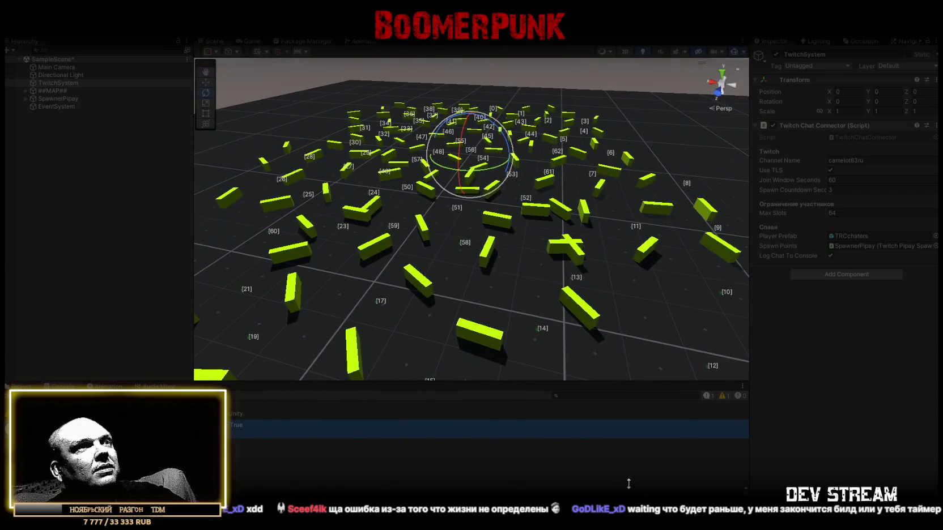
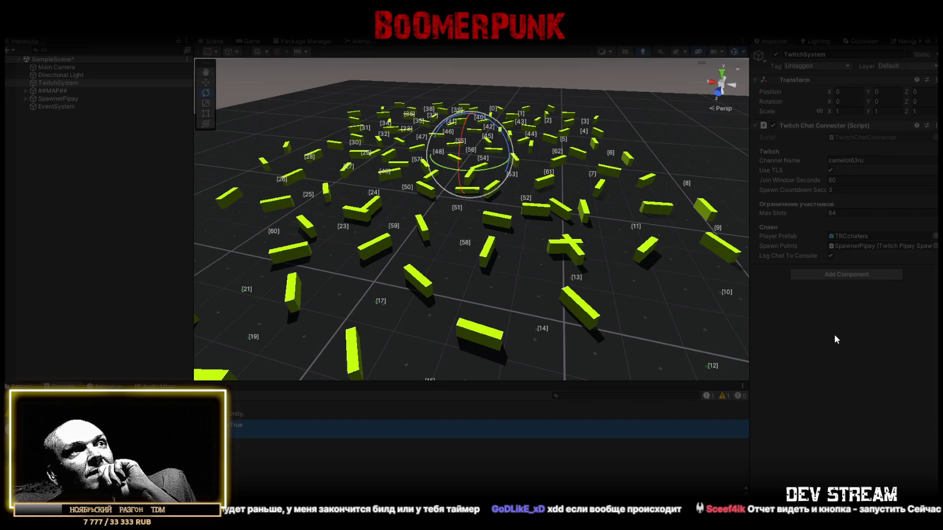
Step: Inspect SpawnerPipay's spawn points in the Hierarchy, leaving its name unchanged
{"action": "mouse_move", "coordinate": [708, 272]}
{"action": "left_mouse_down"}
{"action": "mouse_move", "coordinate": [470, 233]}
{"action": "mouse_move", "coordinate": [486, 193]}
{"action": "mouse_move", "coordinate": [678, 154]}
{"action": "mouse_move", "coordinate": [755, 312]}
{"action": "mouse_move", "coordinate": [770, 300]}
{"action": "mouse_move", "coordinate": [603, 235]}
{"action": "mouse_move", "coordinate": [642, 236]}
{"action": "mouse_move", "coordinate": [622, 234]}
{"action": "mouse_move", "coordinate": [674, 252]}
{"action": "mouse_move", "coordinate": [725, 250]}
{"action": "mouse_move", "coordinate": [698, 254]}
{"action": "left_mouse_up"}
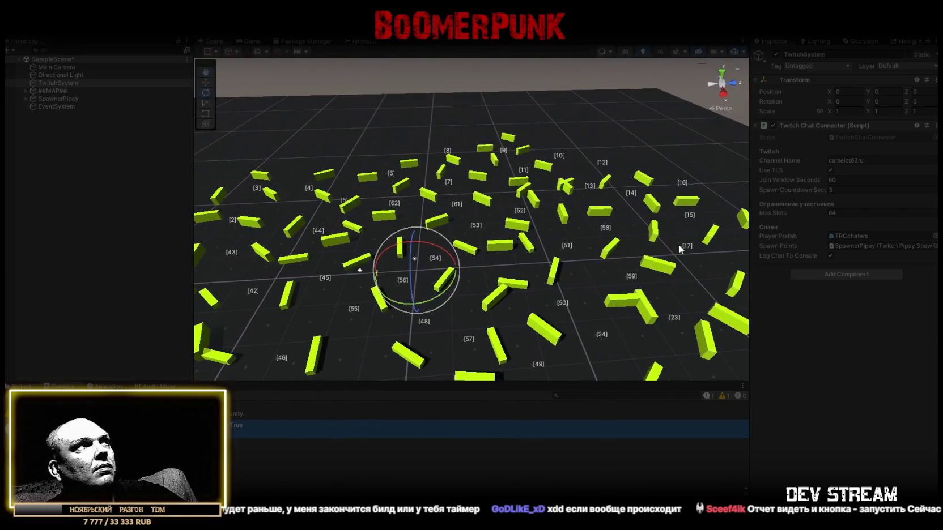
{"action": "left_click", "coordinate": [51, 99]}
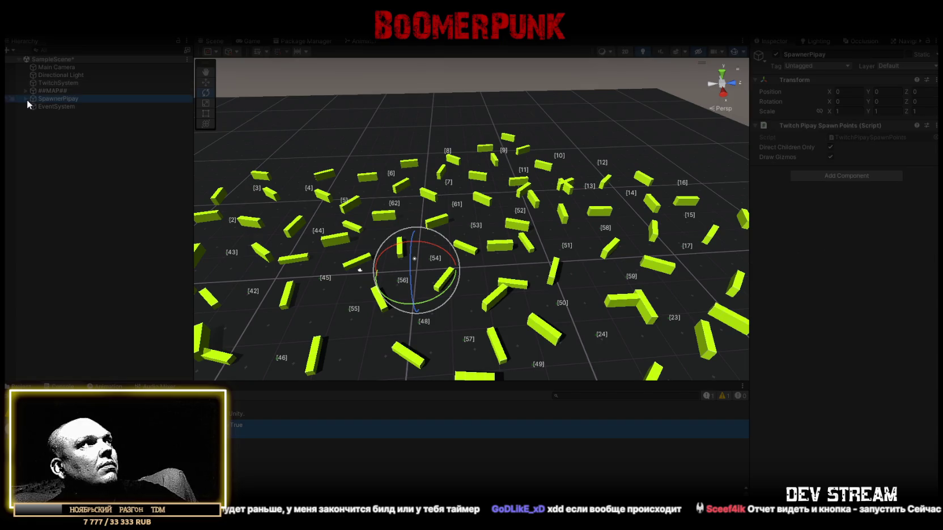
{"action": "left_click", "coordinate": [26, 99]}
{"action": "scroll", "coordinate": [90, 190], "scroll_direction": "down", "scroll_amount": 10}
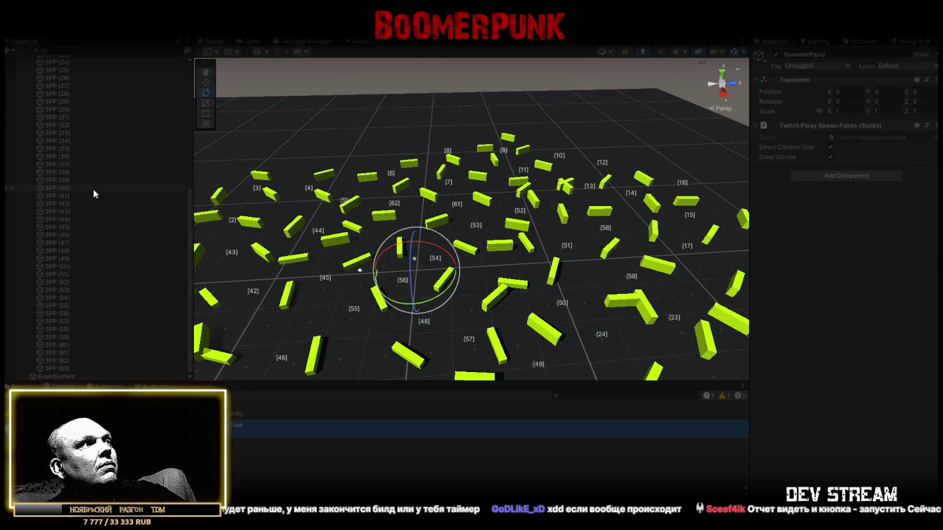
{"action": "scroll", "coordinate": [94, 189], "scroll_direction": "up", "scroll_amount": 10}
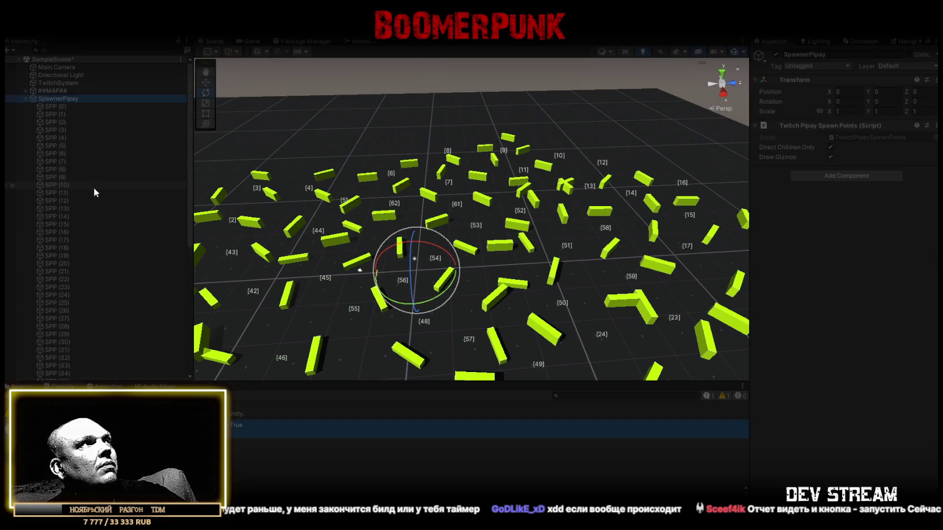
{"action": "left_click", "coordinate": [57, 98]}
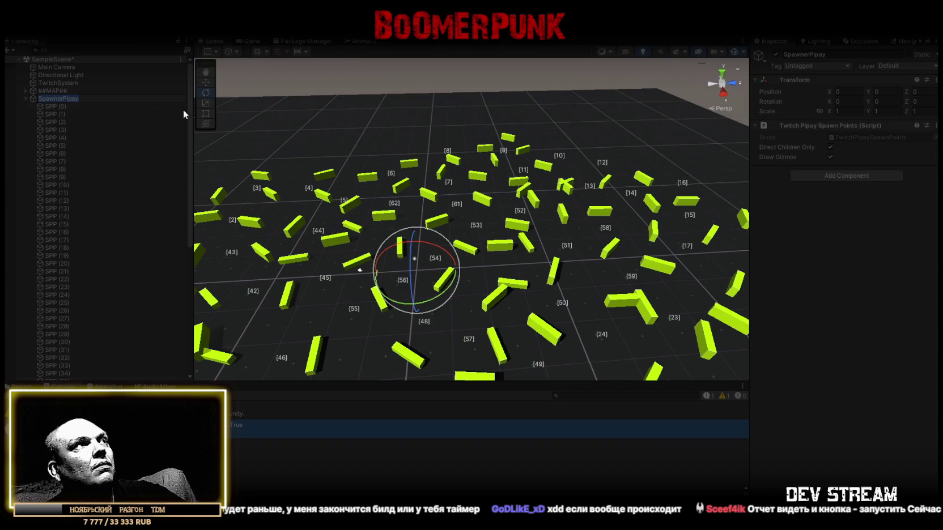
{"action": "left_click", "coordinate": [26, 98]}
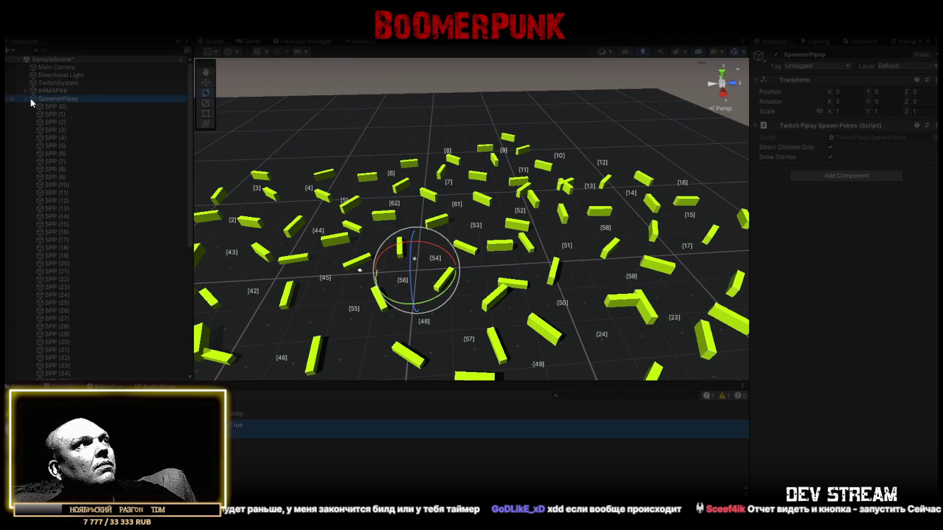
{"action": "left_click", "coordinate": [25, 99]}
Step: Check the ##MAP## object's children, then select TwitchSystem
{"action": "left_click", "coordinate": [54, 91]}
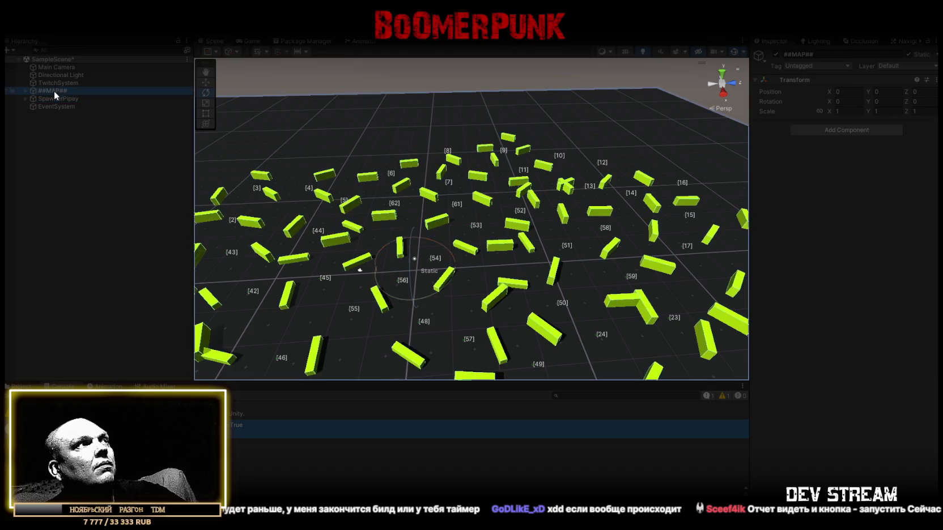
{"action": "left_click", "coordinate": [24, 90]}
{"action": "left_click", "coordinate": [22, 90]}
{"action": "left_click", "coordinate": [56, 83]}
{"action": "left_click_drag", "start_coordinate": [431, 255], "coordinate": [487, 224]}
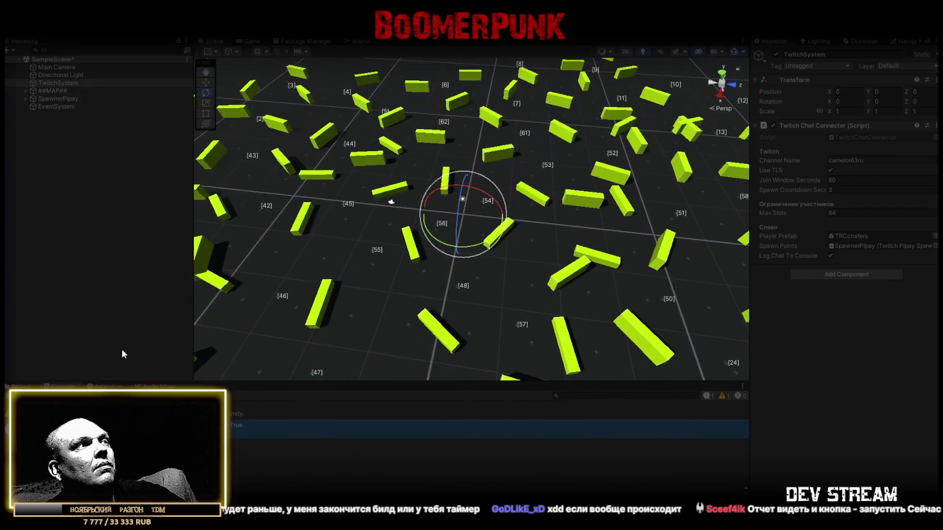
Step: Place a TRCchaters prefab from the Project assets into the scene
{"action": "left_click", "coordinate": [32, 387]}
{"action": "left_click", "coordinate": [247, 416]}
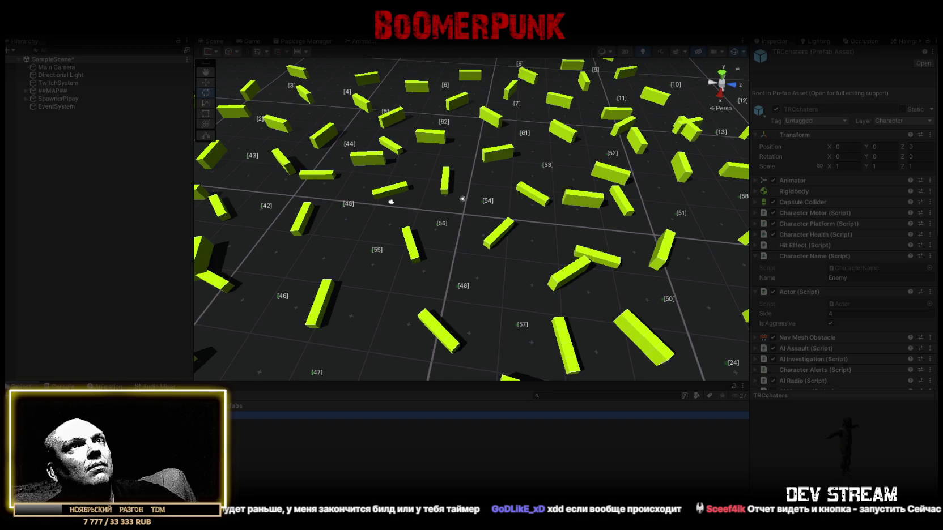
{"action": "scroll", "coordinate": [864, 284], "scroll_direction": "down", "scroll_amount": 10}
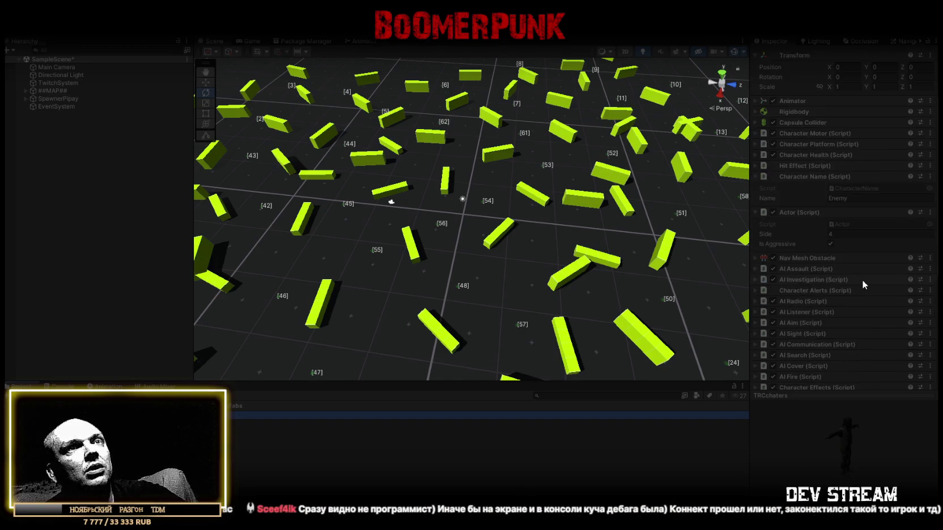
{"action": "mouse_move", "coordinate": [241, 415]}
{"action": "left_mouse_down"}
{"action": "mouse_move", "coordinate": [238, 388]}
{"action": "mouse_move", "coordinate": [472, 198]}
{"action": "left_mouse_up"}
Step: Frame the placed character and view it from the other side
{"action": "key", "text": "f"}
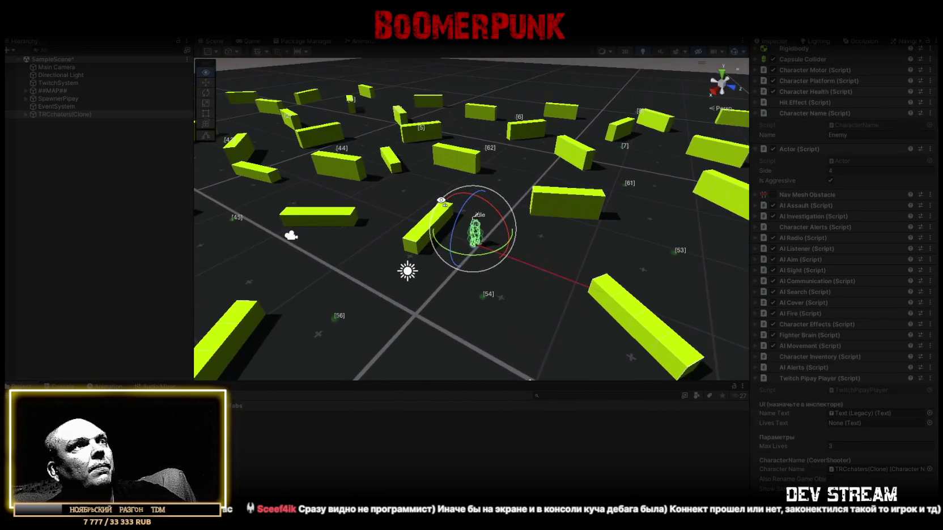
{"action": "scroll", "coordinate": [472, 219], "scroll_direction": "up", "scroll_amount": 5}
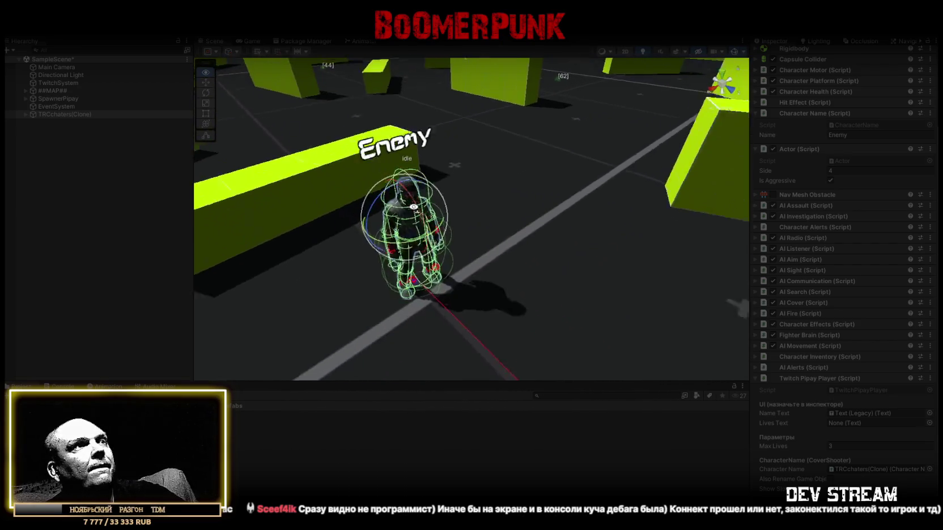
{"action": "scroll", "coordinate": [470, 208], "scroll_direction": "down", "scroll_amount": 3}
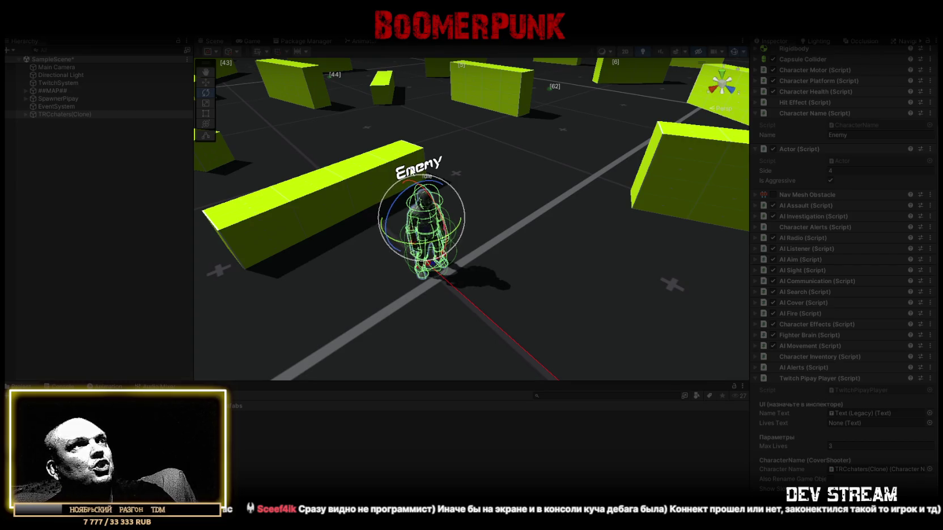
{"action": "left_click_drag", "start_coordinate": [498, 235], "coordinate": [471, 240]}
{"action": "mouse_move", "coordinate": [457, 168]}
{"action": "left_mouse_down"}
{"action": "mouse_move", "coordinate": [573, 227]}
{"action": "mouse_move", "coordinate": [689, 237]}
{"action": "mouse_move", "coordinate": [220, 219]}
{"action": "left_mouse_up"}
{"action": "scroll", "coordinate": [220, 219], "scroll_direction": "down", "scroll_amount": 10}
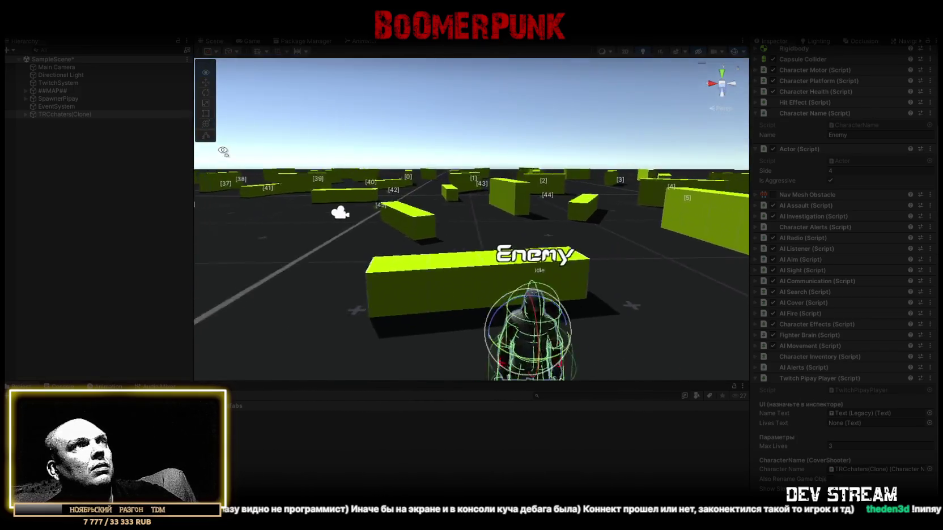
{"action": "scroll", "coordinate": [239, 196], "scroll_direction": "up", "scroll_amount": 2}
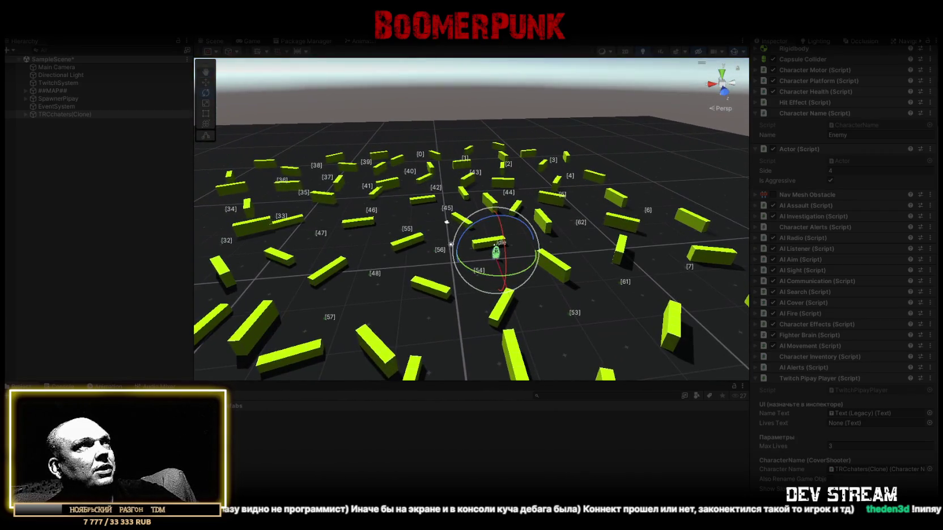
Step: Stop Play mode and clear the Console log
{"action": "key", "text": "ctrl+p"}
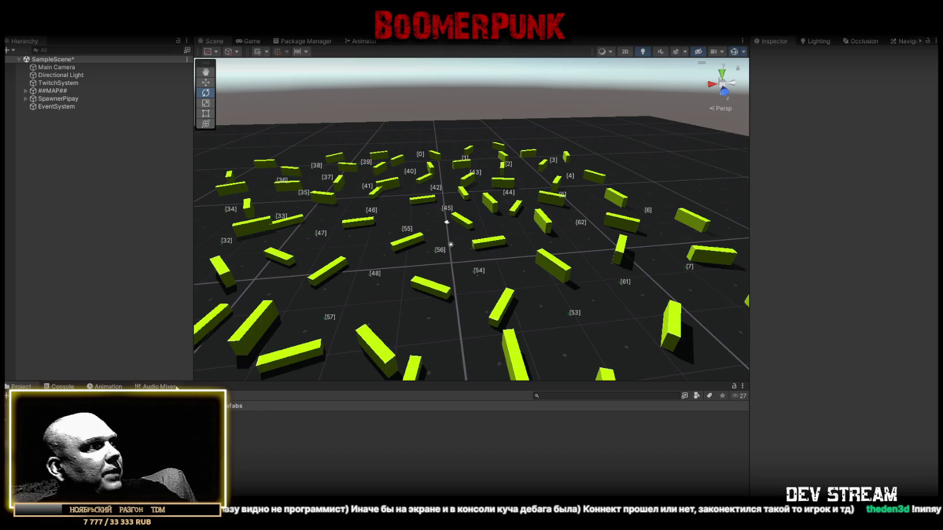
{"action": "key", "text": "ctrl+shift+c"}
{"action": "left_click", "coordinate": [17, 395]}
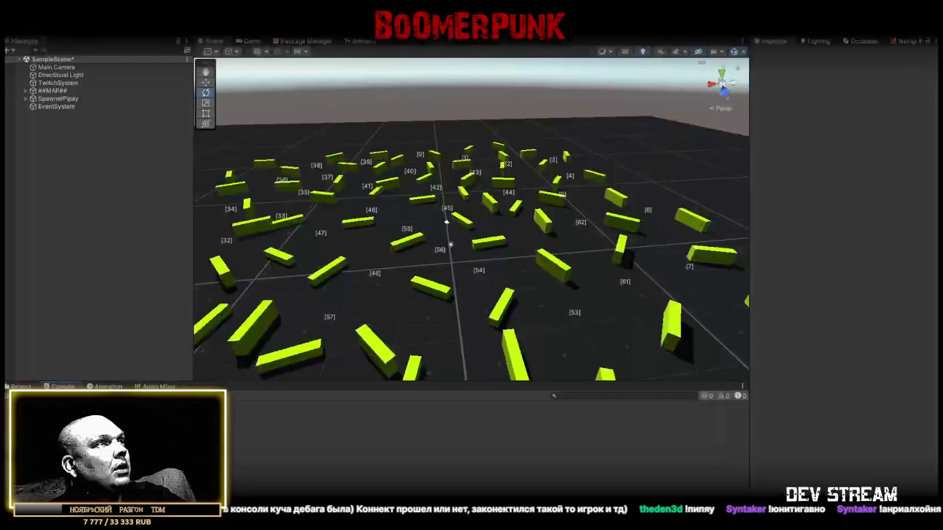
Step: Switch from Unity over to Visual Studio
{"action": "key", "text": "alt+Tab"}
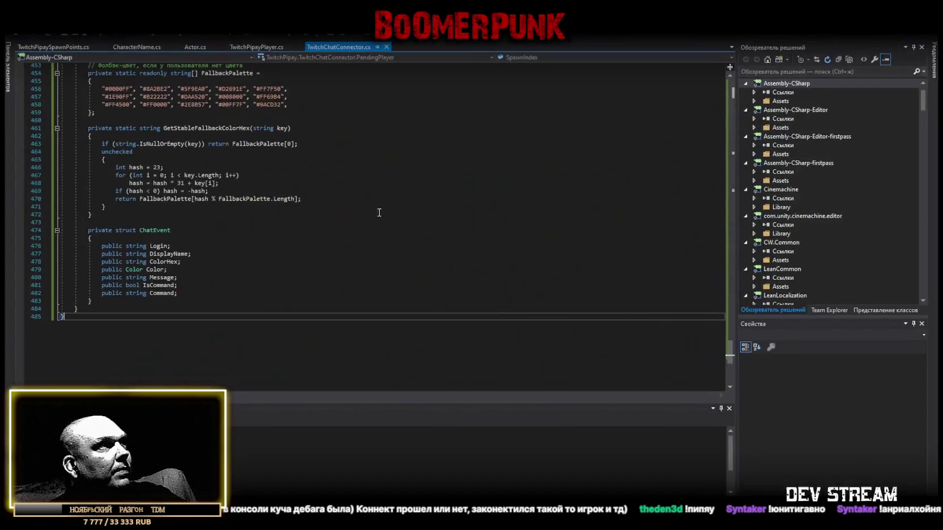
Step: Check CharacterName.cs, copy all of TwitchPipayPlayer.cs, then return to TwitchChatConnector.cs
{"action": "left_click", "coordinate": [128, 50]}
{"action": "scroll", "coordinate": [178, 103], "scroll_direction": "down", "scroll_amount": 1}
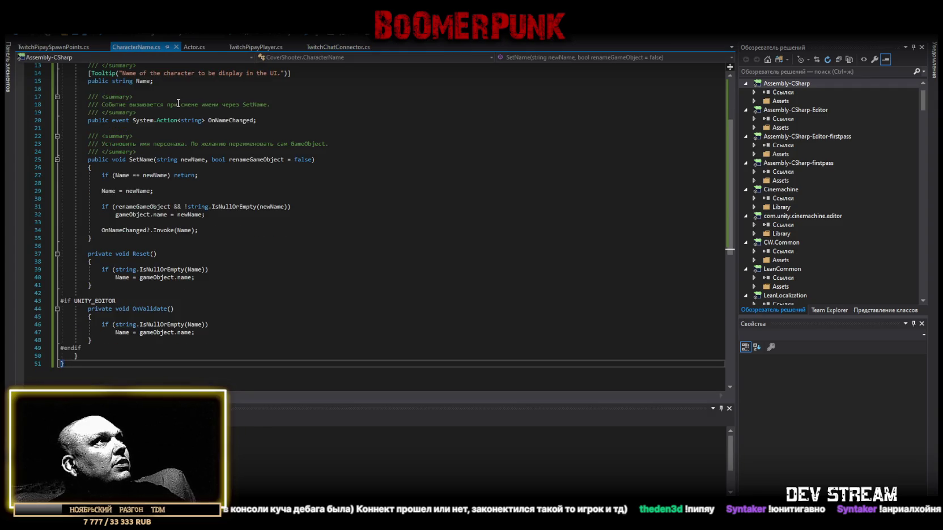
{"action": "left_click", "coordinate": [256, 47]}
{"action": "scroll", "coordinate": [235, 300], "scroll_direction": "down", "scroll_amount": 10}
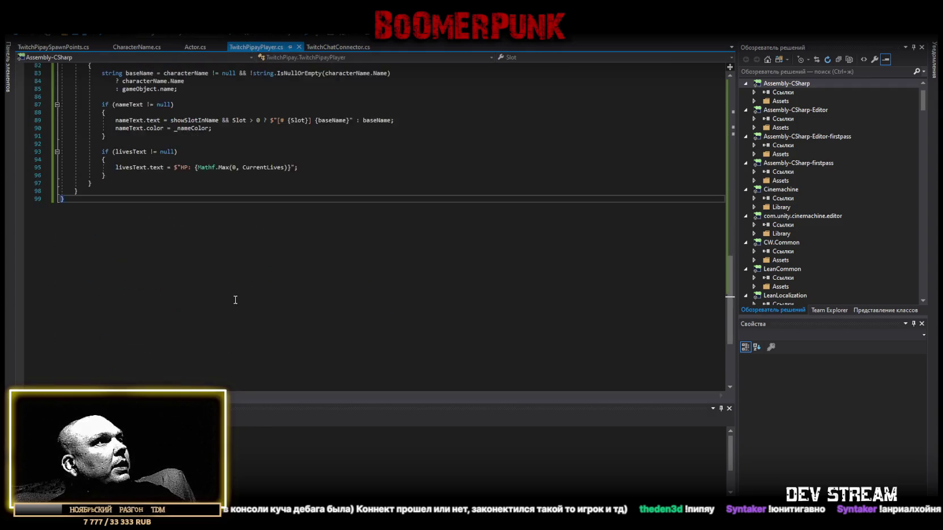
{"action": "scroll", "coordinate": [235, 300], "scroll_direction": "down", "scroll_amount": 6}
{"action": "key", "text": "ctrl+a"}
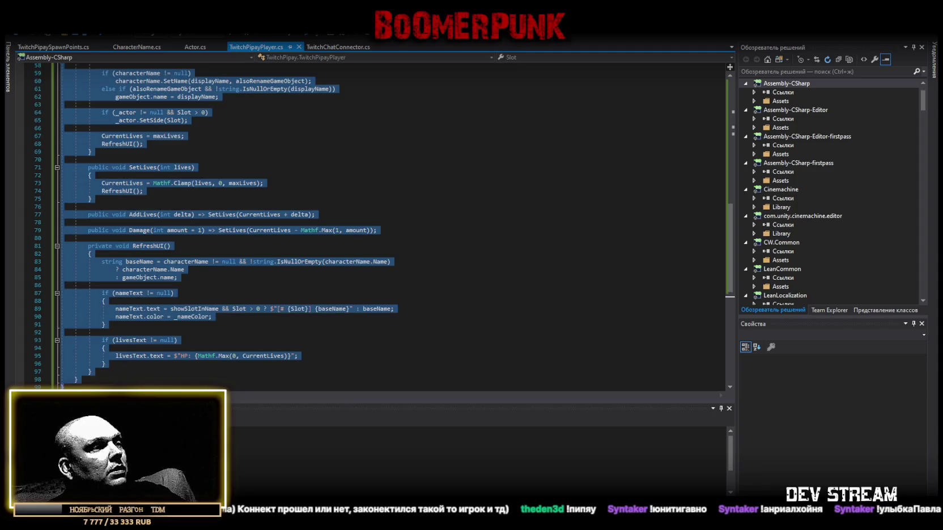
{"action": "key", "text": "alt+Tab"}
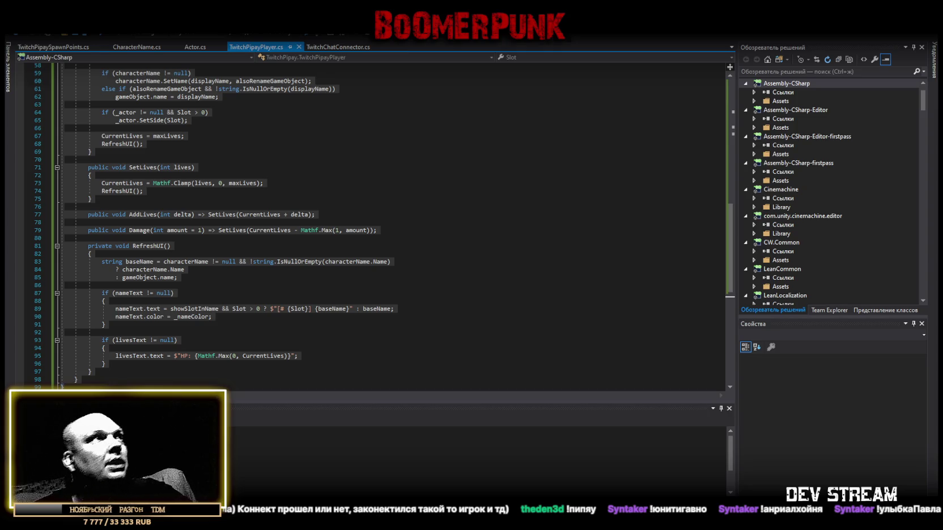
{"action": "left_click", "coordinate": [351, 48]}
{"action": "scroll", "coordinate": [218, 282], "scroll_direction": "down", "scroll_amount": 8}
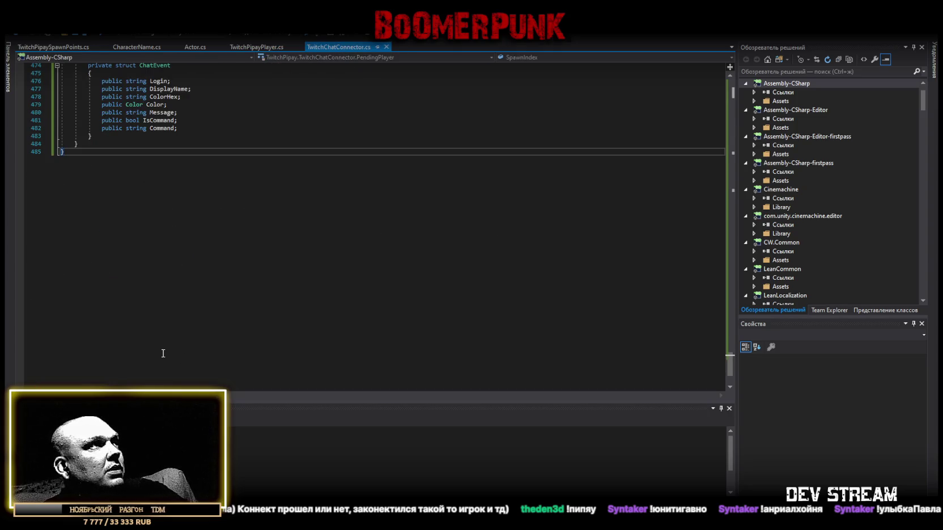
Step: Copy all of TwitchChatConnector.cs with Ctrl+A/Ctrl+C and return to Unity
{"action": "key", "text": "ctrl+a"}
{"action": "key", "text": "alt+Tab"}
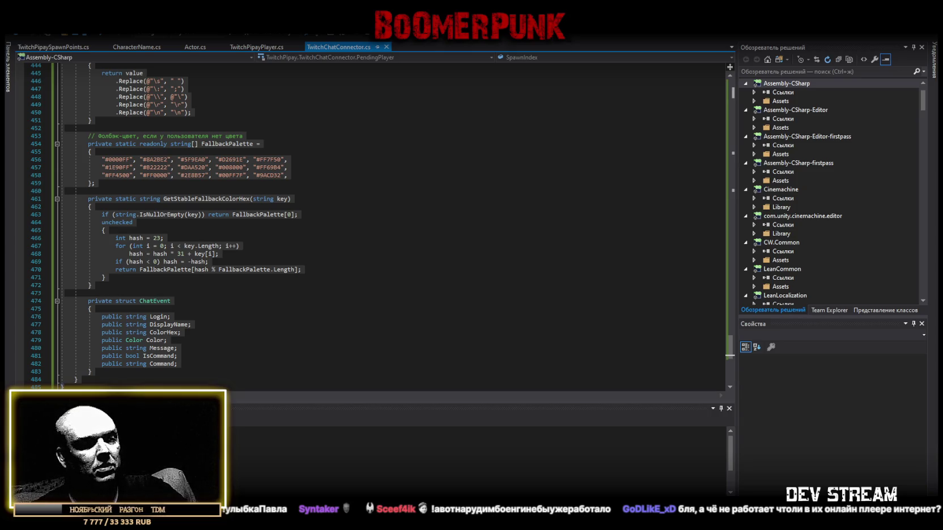
{"action": "key", "text": "alt+Tab"}
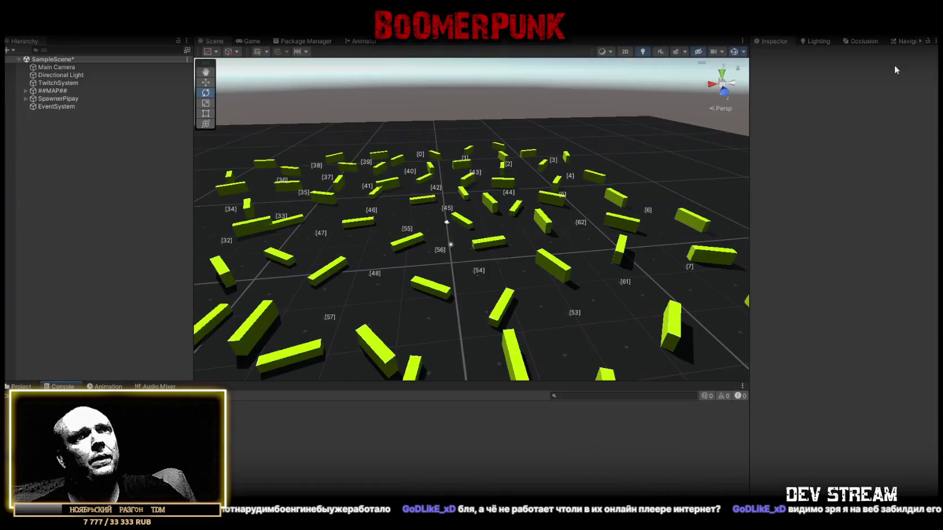
Step: Copy the Spawn Countdown Seconds property path from TwitchSystem's Twitch Chat Connector
{"action": "left_click", "coordinate": [62, 84]}
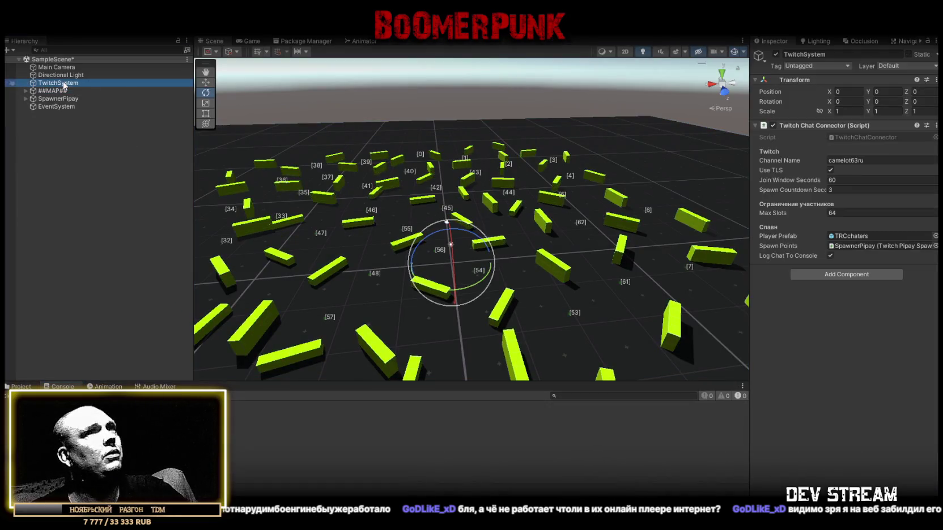
{"action": "right_click", "coordinate": [794, 177]}
{"action": "left_click", "coordinate": [816, 186]}
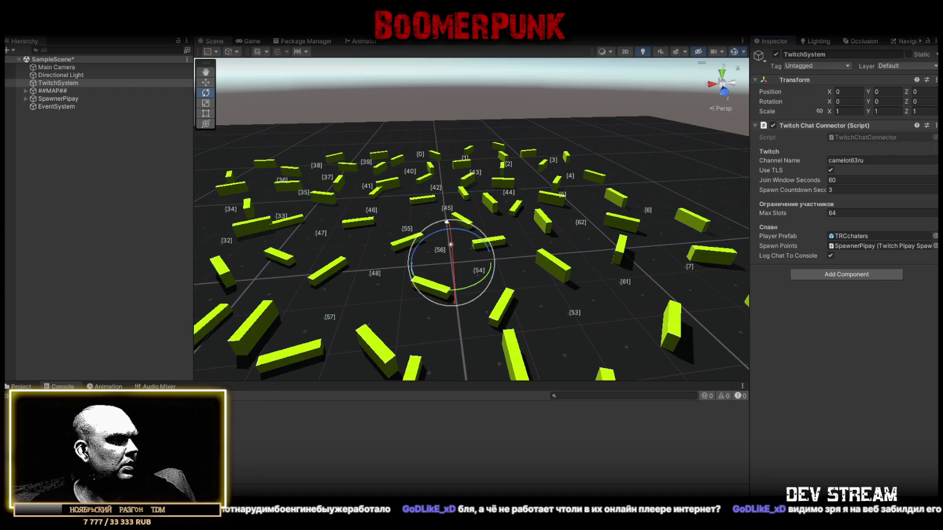
{"action": "key", "text": "alt+Tab"}
Step: Save the edited TwitchPipayPlayer.cs and return to Unity
{"action": "left_click", "coordinate": [257, 47]}
{"action": "scroll", "coordinate": [218, 320], "scroll_direction": "down", "scroll_amount": 10}
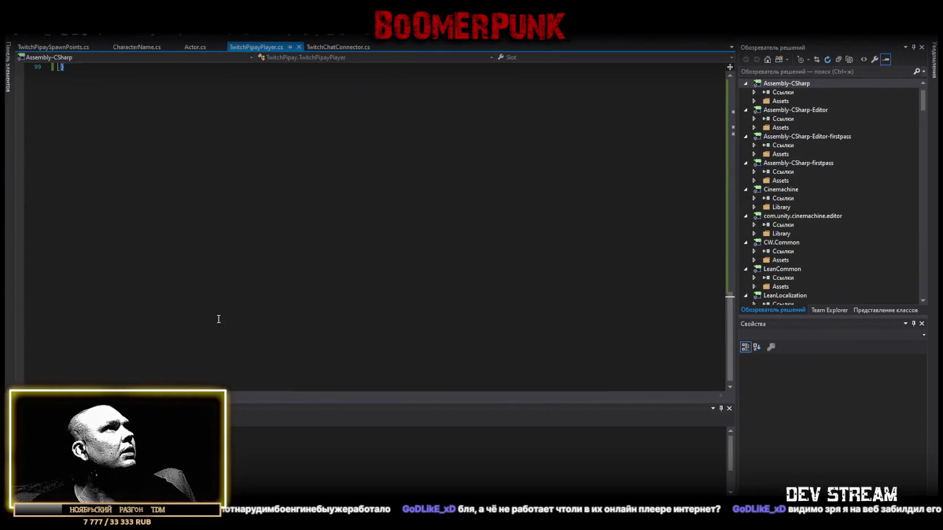
{"action": "scroll", "coordinate": [218, 320], "scroll_direction": "up", "scroll_amount": 15}
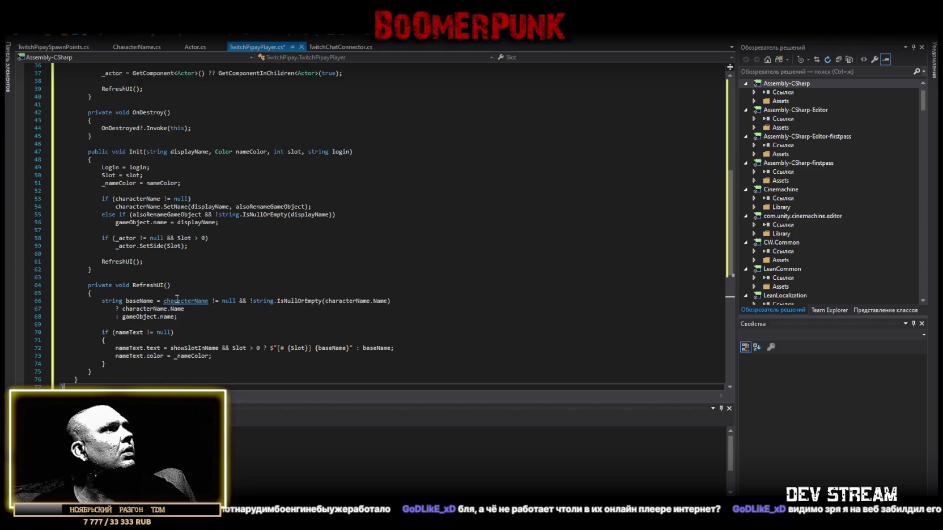
{"action": "key", "text": "ctrl+s"}
{"action": "key", "text": "alt+Tab"}
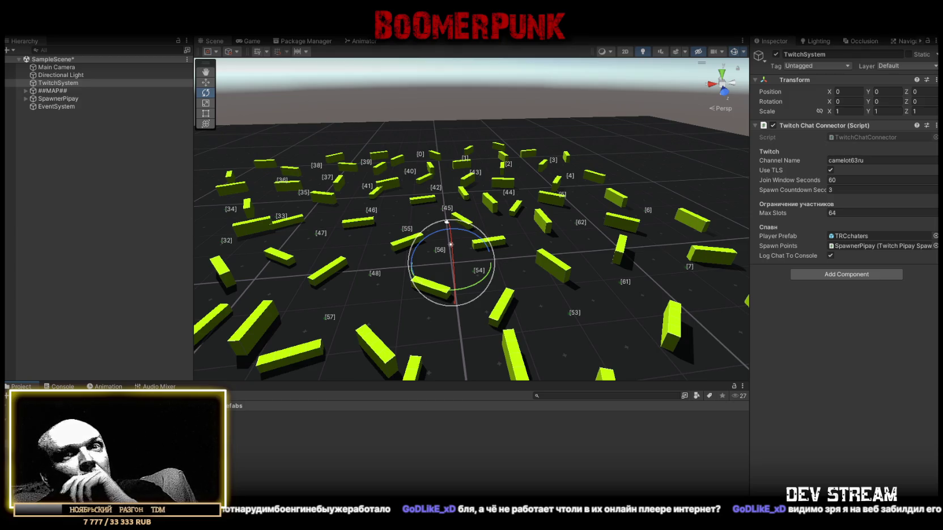
Step: Clear the Console messages and go back to the Project view
{"action": "left_click", "coordinate": [62, 387]}
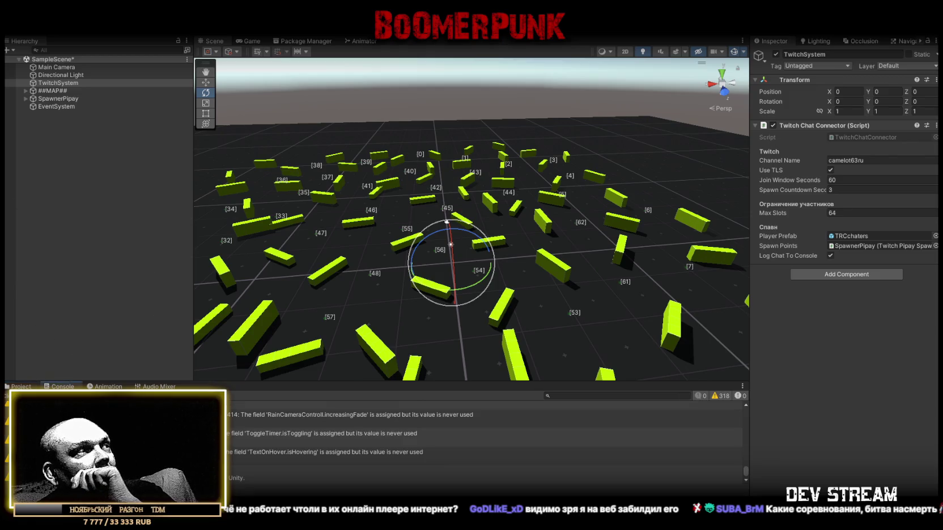
{"action": "left_click", "coordinate": [18, 396]}
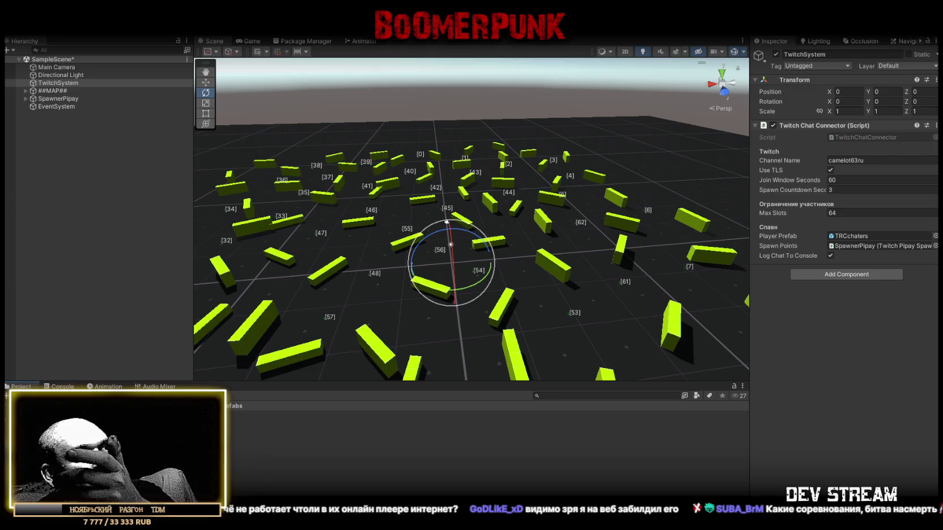
{"action": "left_click", "coordinate": [23, 387]}
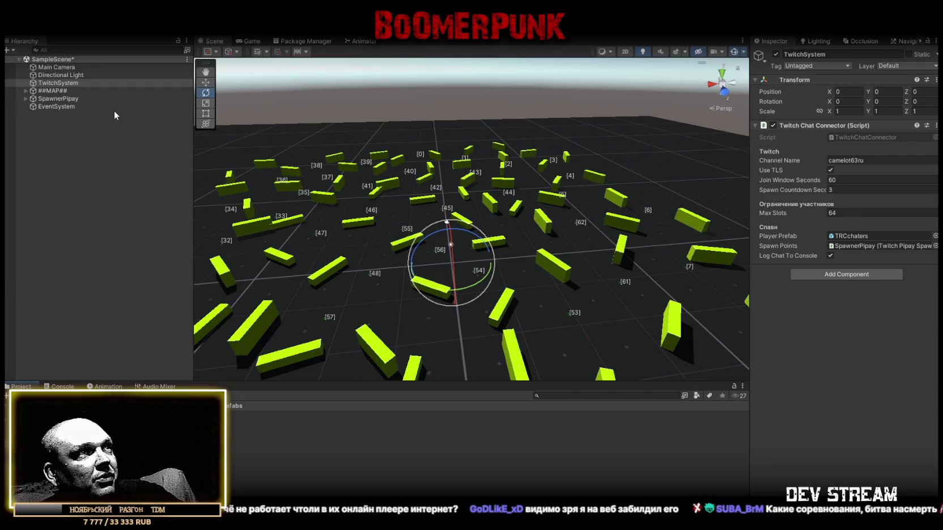
Step: Rename TwitchSystem to ##TwitchSystem##
{"action": "left_click", "coordinate": [77, 83]}
{"action": "type", "text": "№№№"}
{"action": "key", "text": "BackSpace"}
{"action": "key", "text": "BackSpace"}
{"action": "key", "text": "BackSpace"}
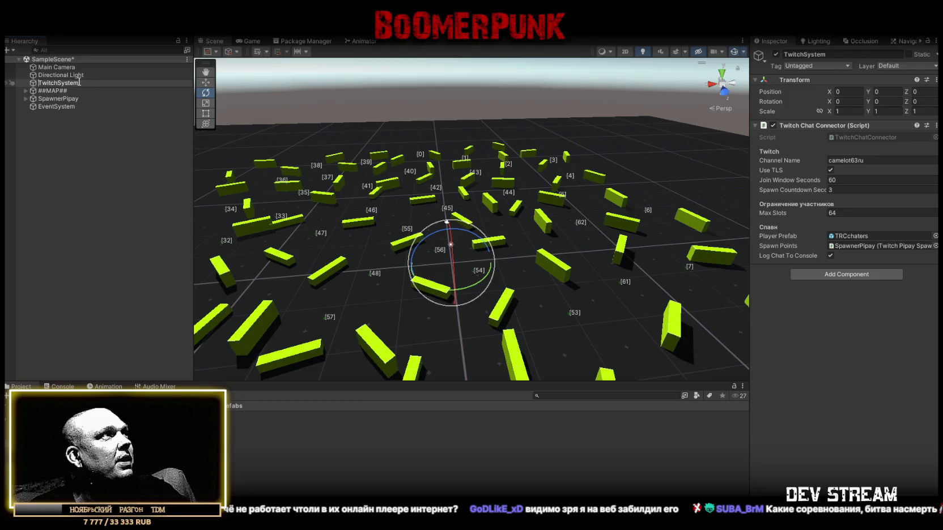
{"action": "type", "text": "##"}
{"action": "key", "text": "End"}
{"action": "type", "text": "##"}
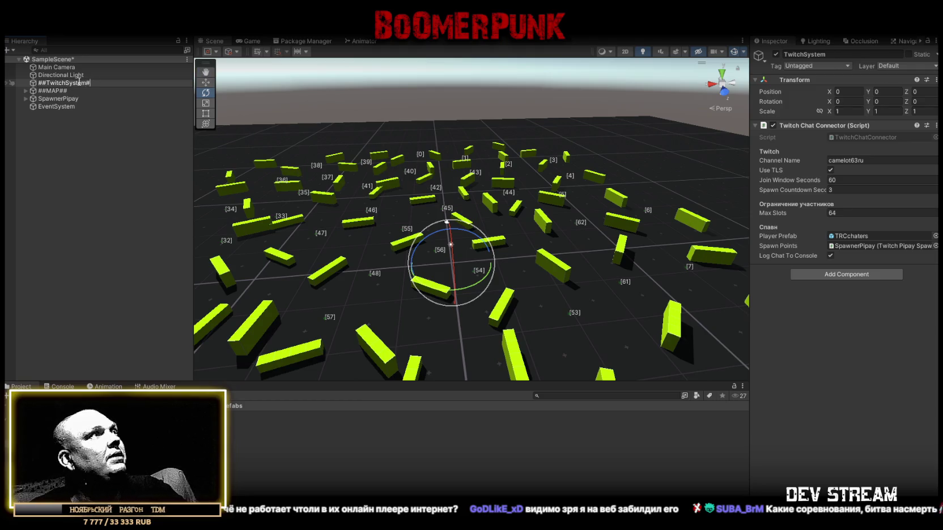
{"action": "key", "text": "Return"}
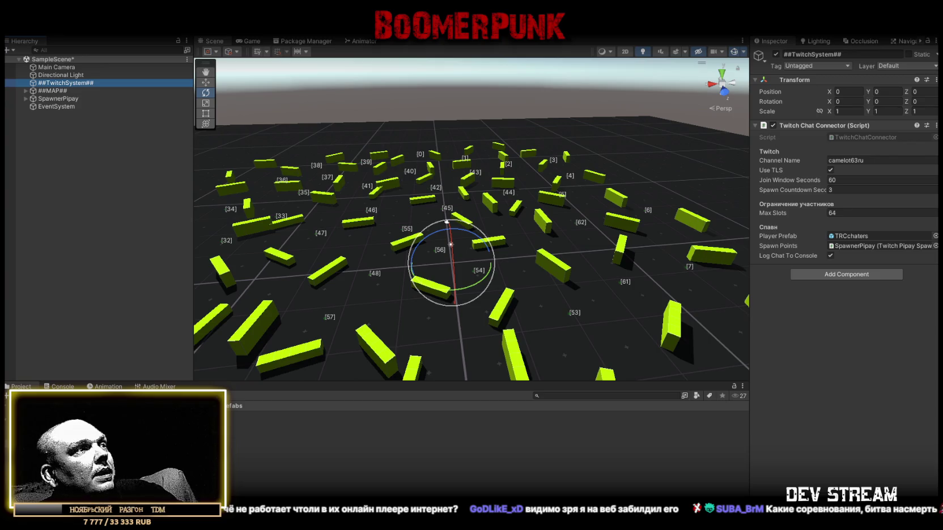
Step: Open the TRCchaters prefab's components, then select SpawnerPipay
{"action": "double_click", "coordinate": [850, 236]}
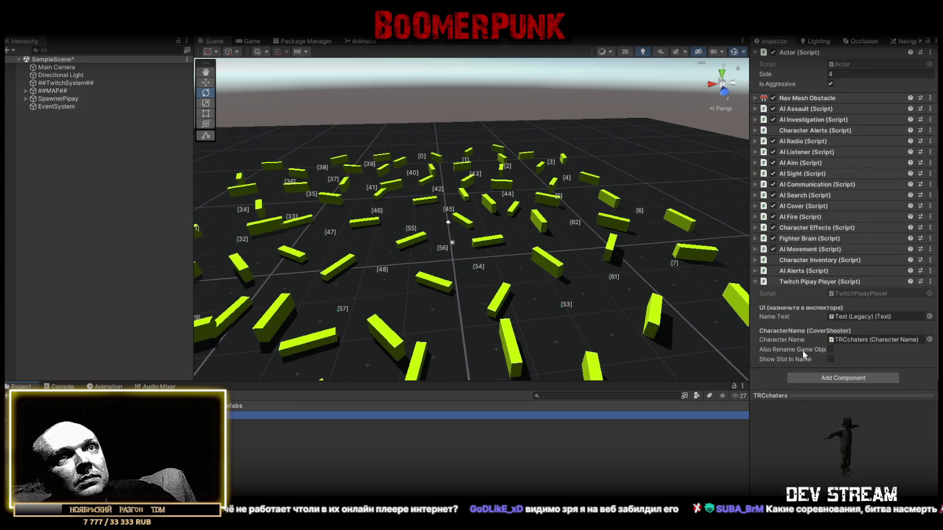
{"action": "mouse_move", "coordinate": [777, 357]}
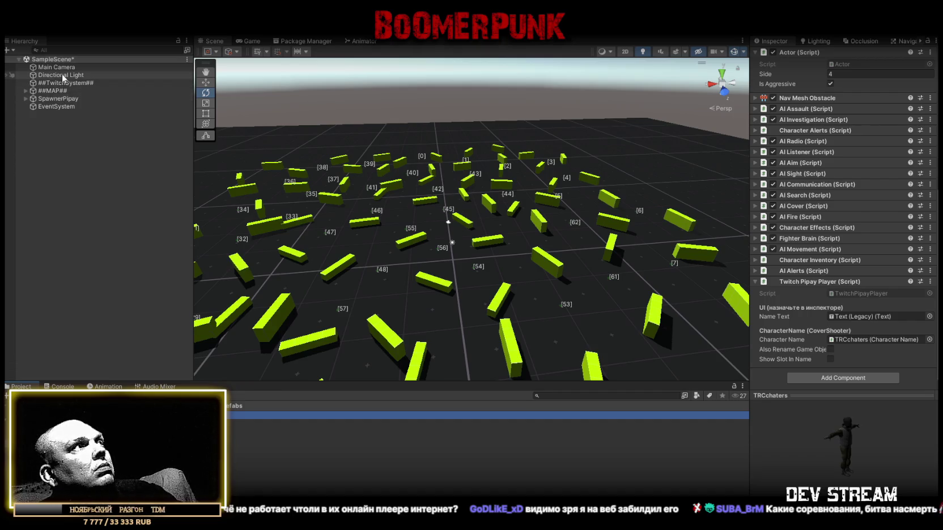
{"action": "left_click", "coordinate": [55, 100]}
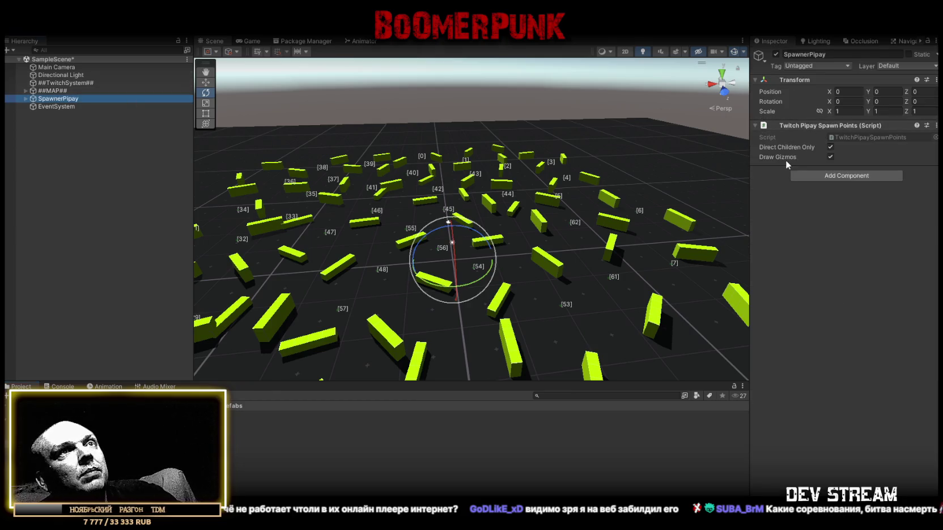
Step: Read the Draw Gizmos tooltip on SpawnerPipay's spawn points, then switch to Visual Studio
{"action": "mouse_move", "coordinate": [785, 158]}
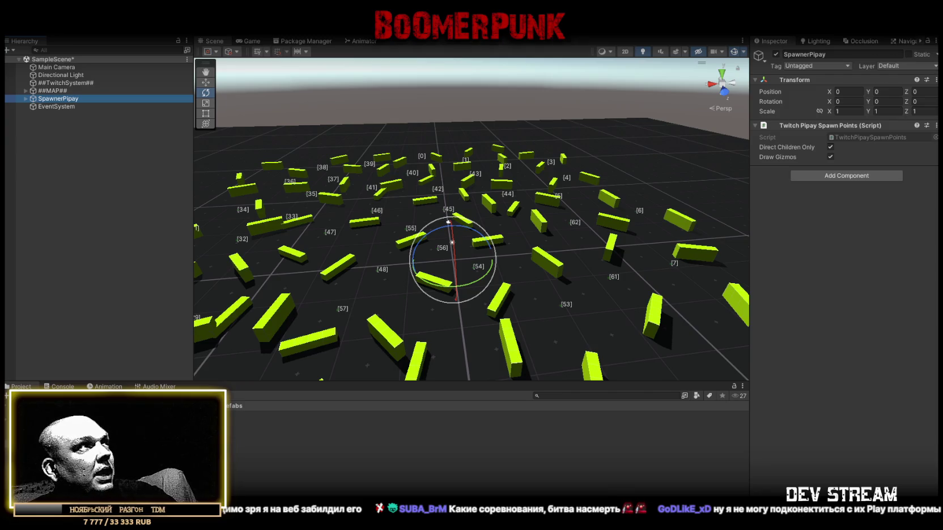
{"action": "key", "text": "alt+Tab"}
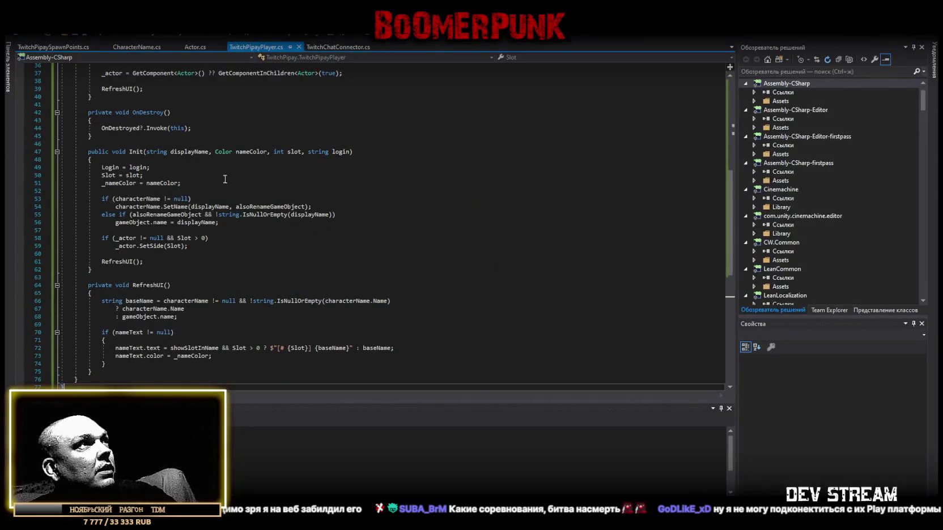
Step: Paste the new code over all of TwitchChatConnector.cs, save it, and return to Unity
{"action": "key", "text": "ctrl+a"}
{"action": "scroll", "coordinate": [335, 277], "scroll_direction": "down", "scroll_amount": 5}
{"action": "left_click", "coordinate": [226, 379]}
{"action": "key", "text": "ctrl+a"}
{"action": "key", "text": "ctrl+v"}
{"action": "key", "text": "ctrl+s"}
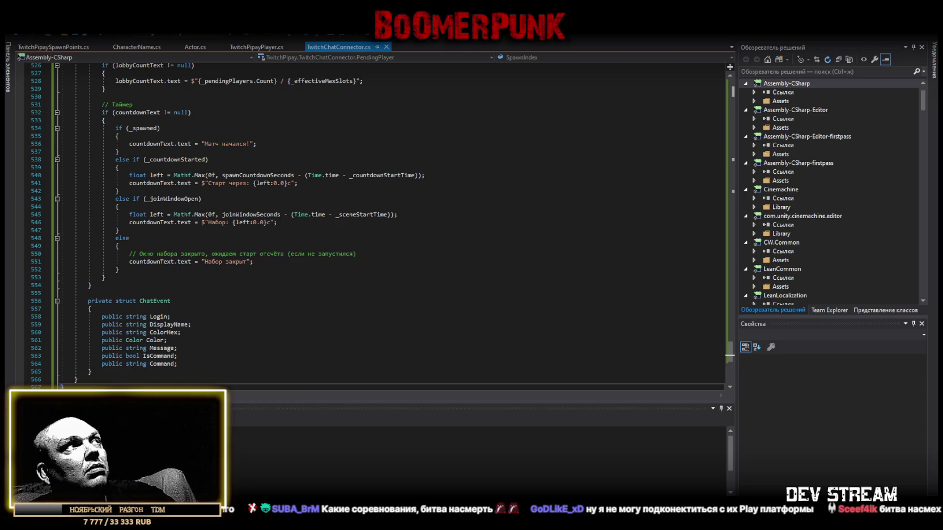
{"action": "key", "text": "alt+Tab"}
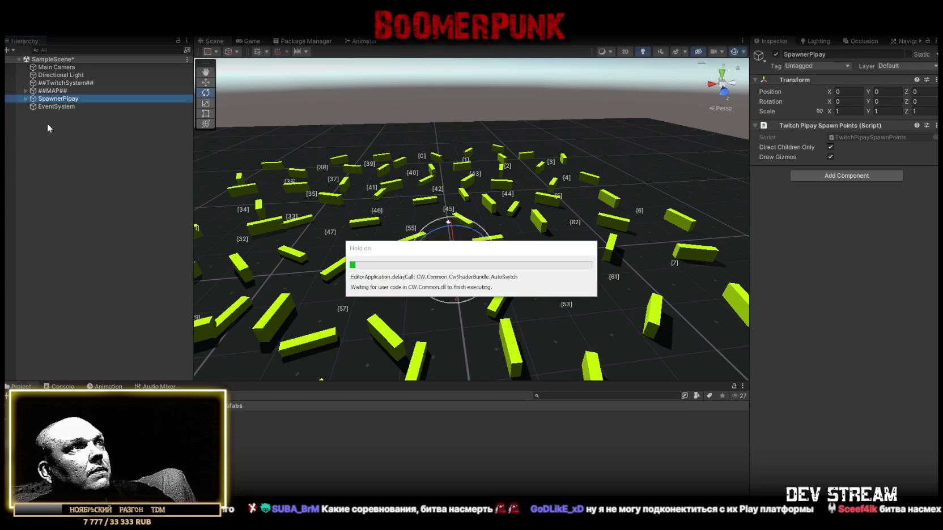
Step: Create a UI Image from the Hierarchy's context menu, adding a Canvas
{"action": "right_click", "coordinate": [53, 119]}
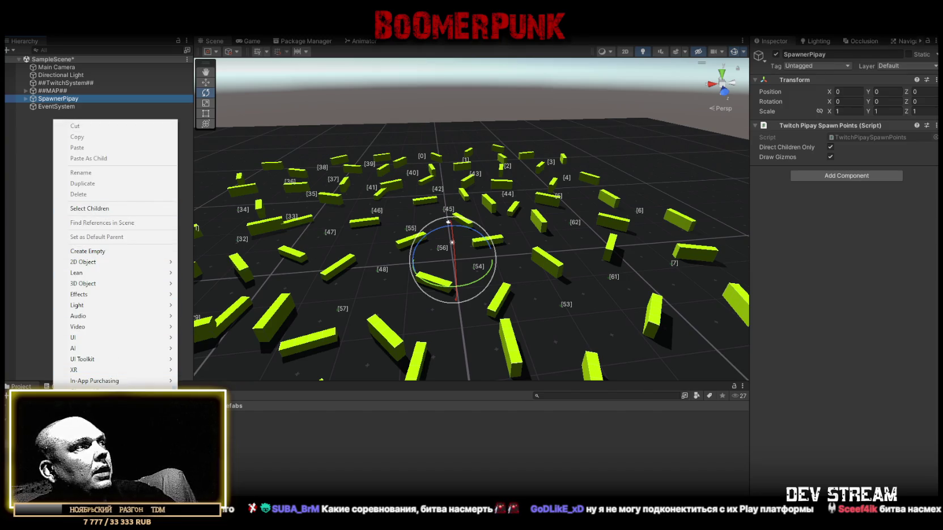
{"action": "mouse_move", "coordinate": [99, 290]}
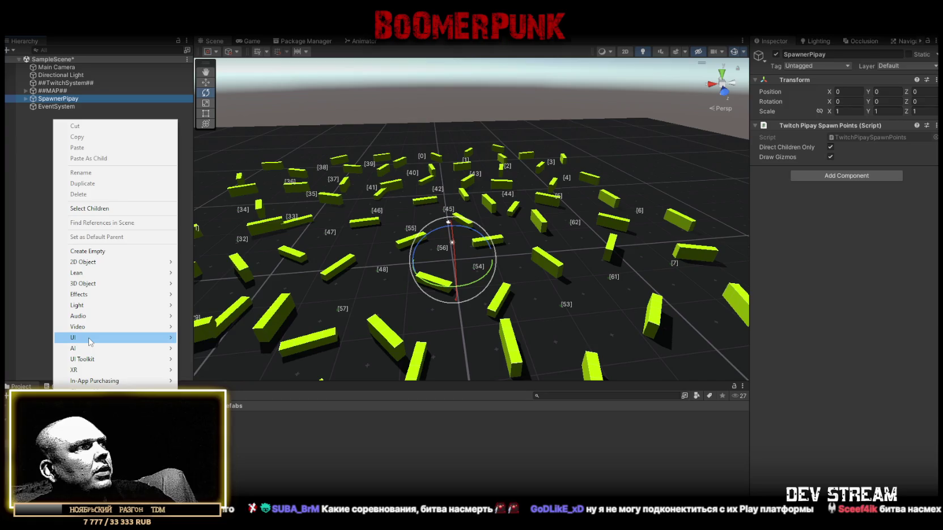
{"action": "mouse_move", "coordinate": [92, 340]}
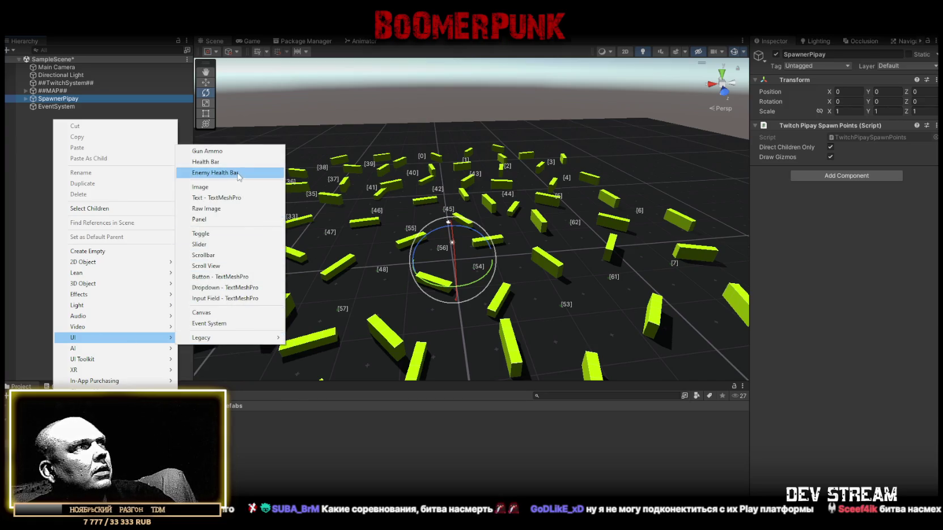
{"action": "left_click", "coordinate": [263, 187]}
Step: Rename the new Canvas to CanvasMain and select its Image child
{"action": "left_click", "coordinate": [67, 114]}
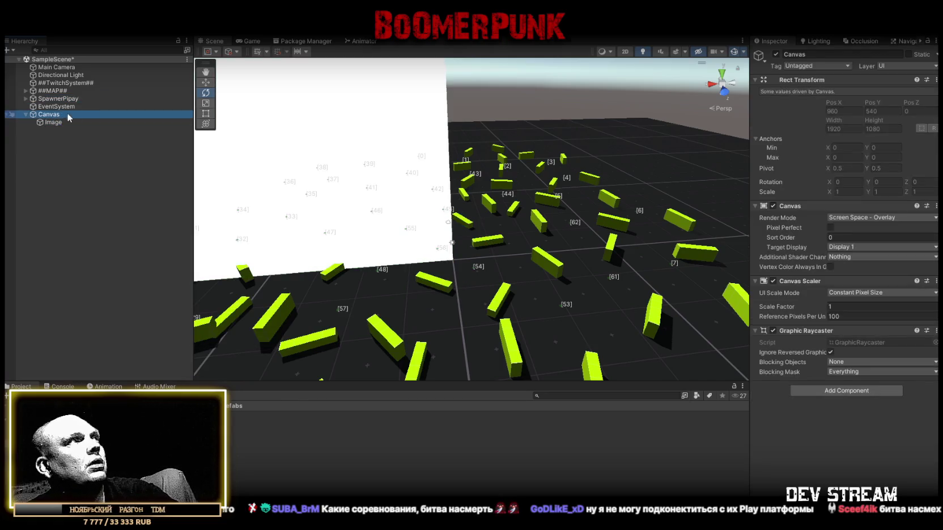
{"action": "left_click", "coordinate": [95, 115]}
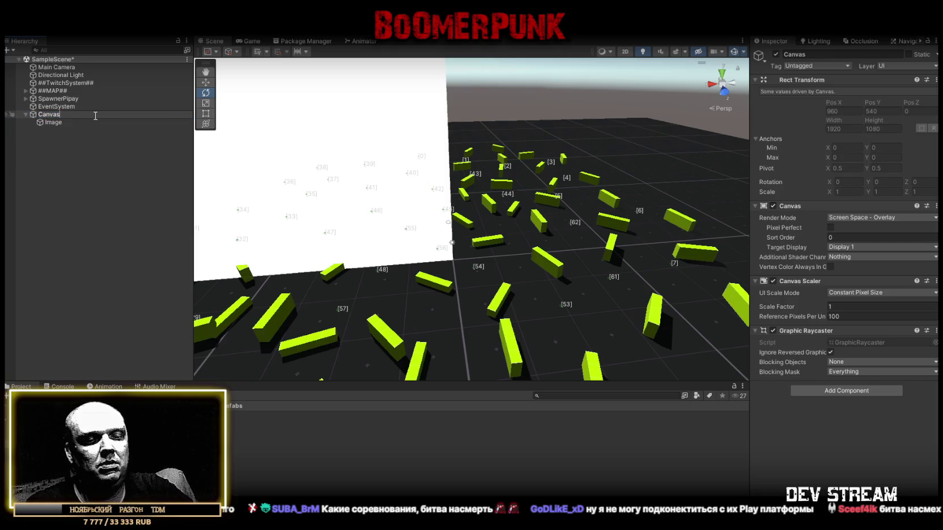
{"action": "type", "text": "Main"}
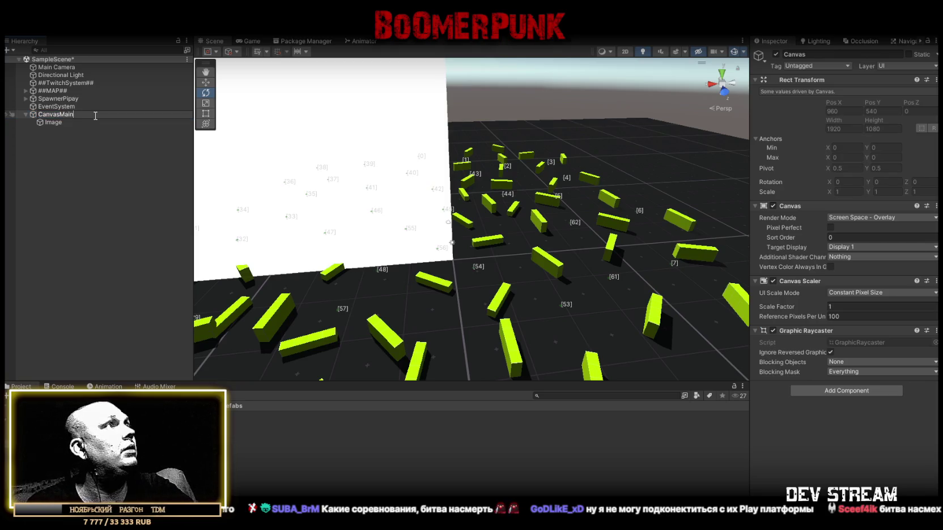
{"action": "key", "text": "Return"}
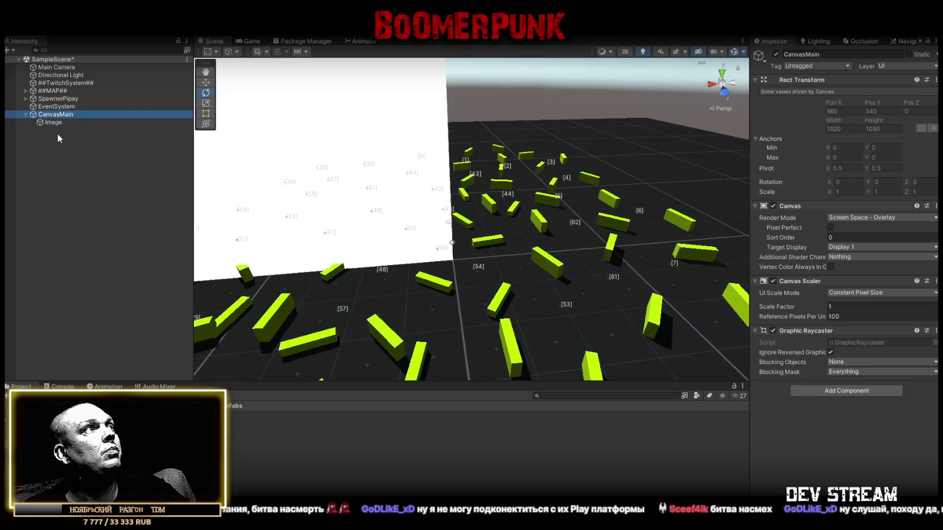
{"action": "left_click", "coordinate": [54, 123]}
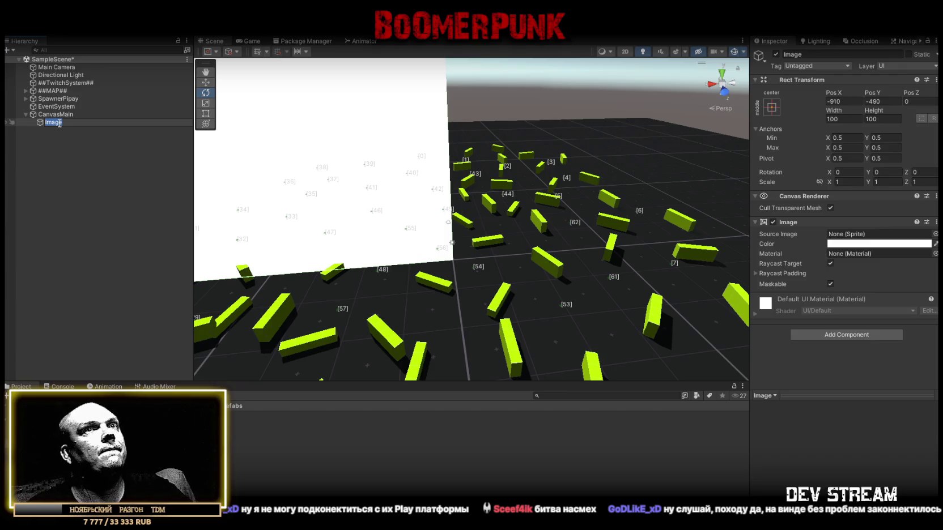
{"action": "left_click", "coordinate": [57, 115]}
{"action": "left_click", "coordinate": [59, 122]}
Step: Add a Text - TextMeshPro object under CanvasMain, keeping its default name
{"action": "right_click", "coordinate": [58, 115]}
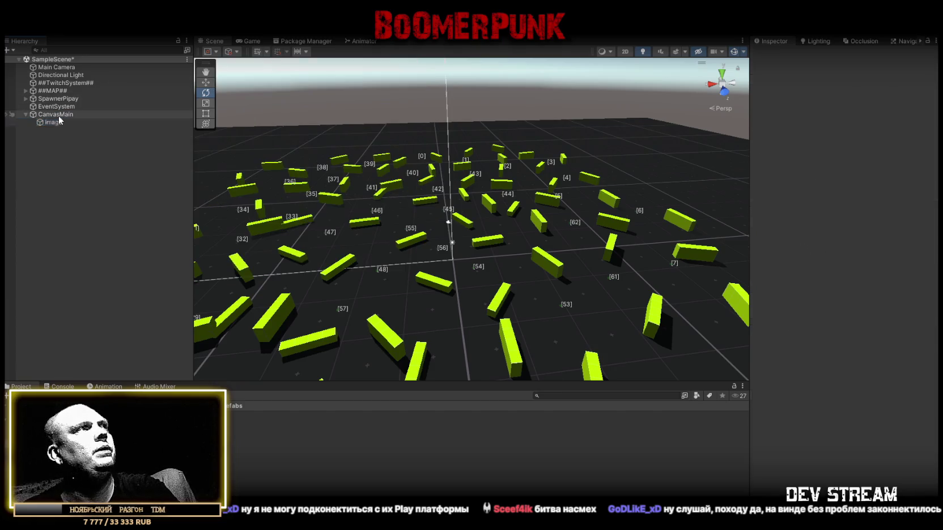
{"action": "mouse_move", "coordinate": [121, 344]}
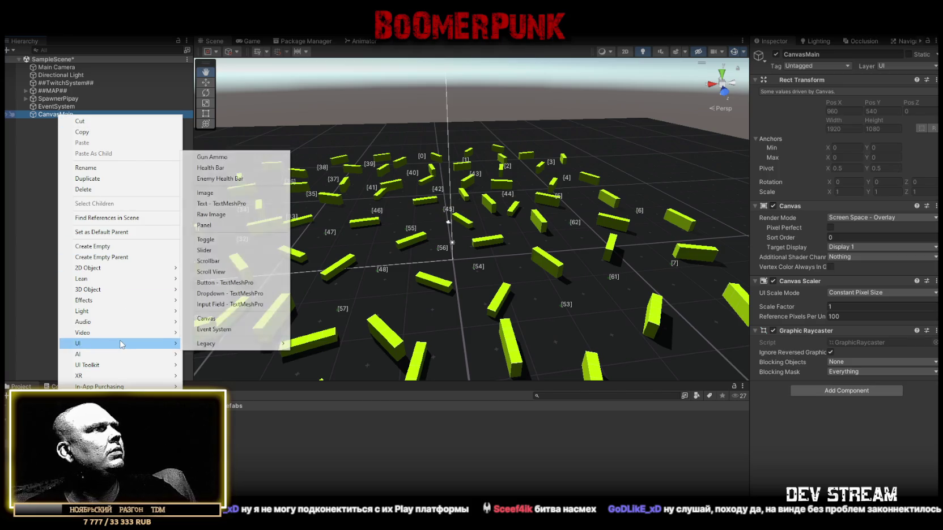
{"action": "left_click", "coordinate": [226, 203]}
{"action": "key", "text": "Return"}
Step: Check the New Text in the Game view and its anchor presets, then reselect CanvasMain
{"action": "left_click", "coordinate": [255, 42]}
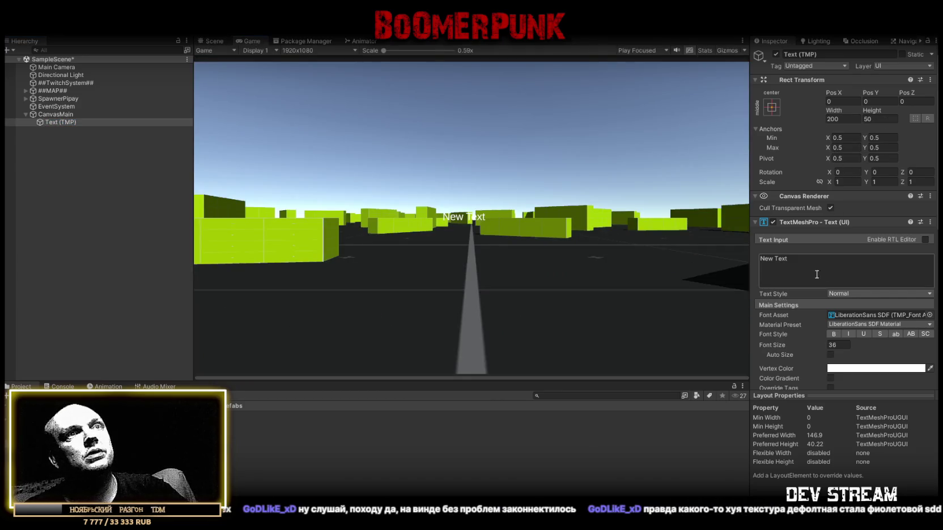
{"action": "left_click", "coordinate": [772, 107]}
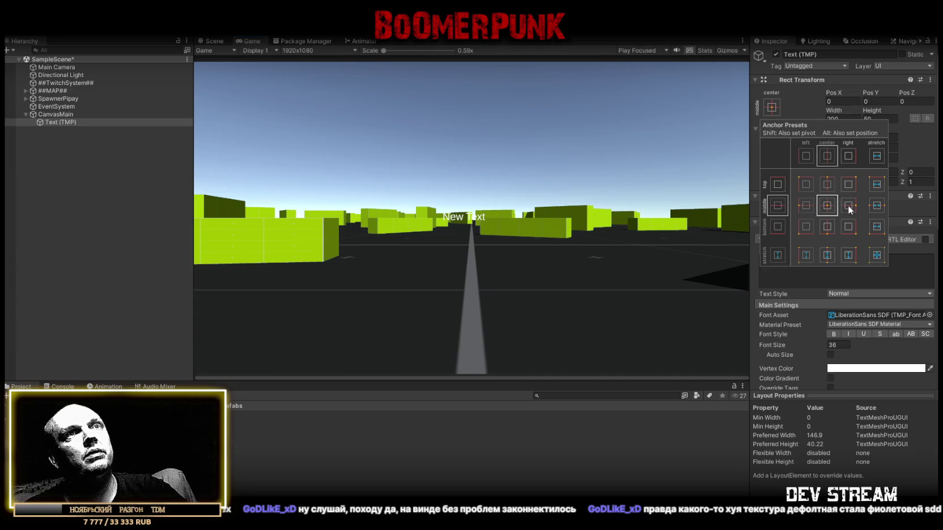
{"action": "left_click", "coordinate": [53, 115]}
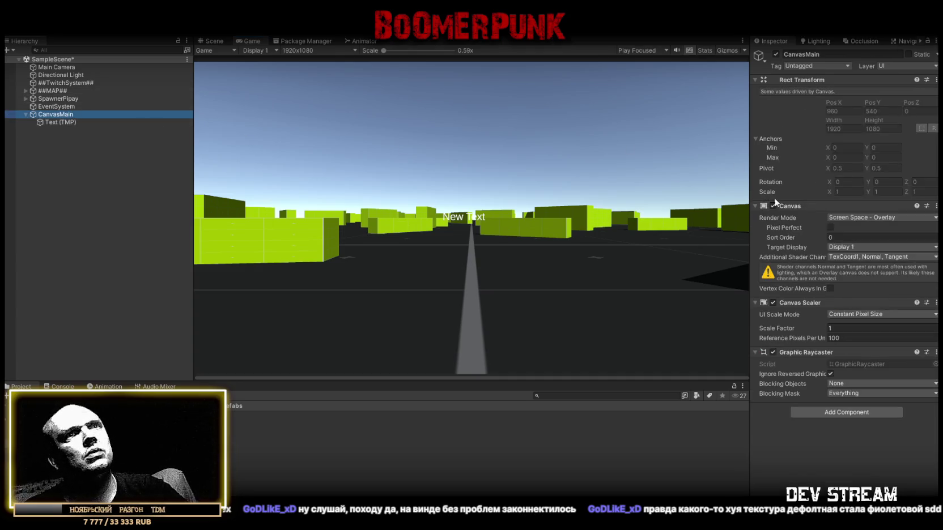
Step: Keep Screen Space Overlay and scale with screen size at 1920×1080, matched fully to height
{"action": "left_click", "coordinate": [878, 218]}
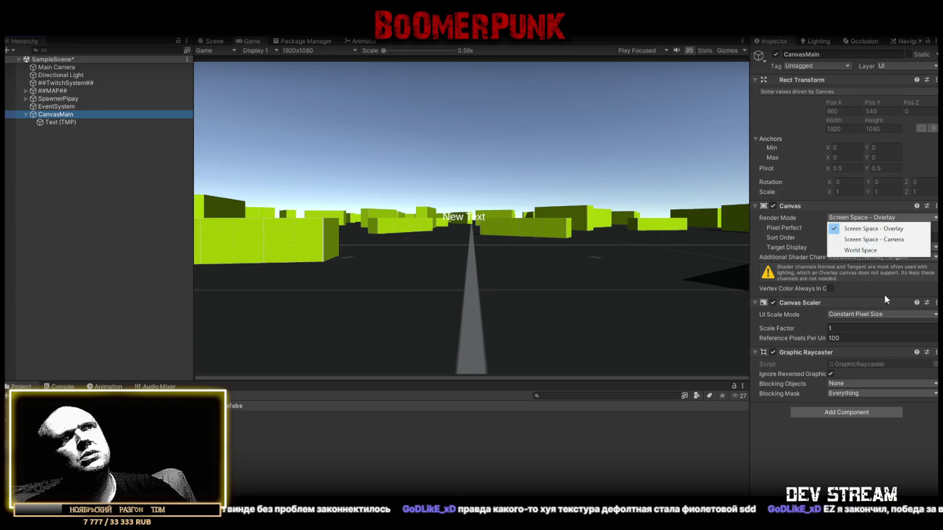
{"action": "left_click", "coordinate": [856, 228]}
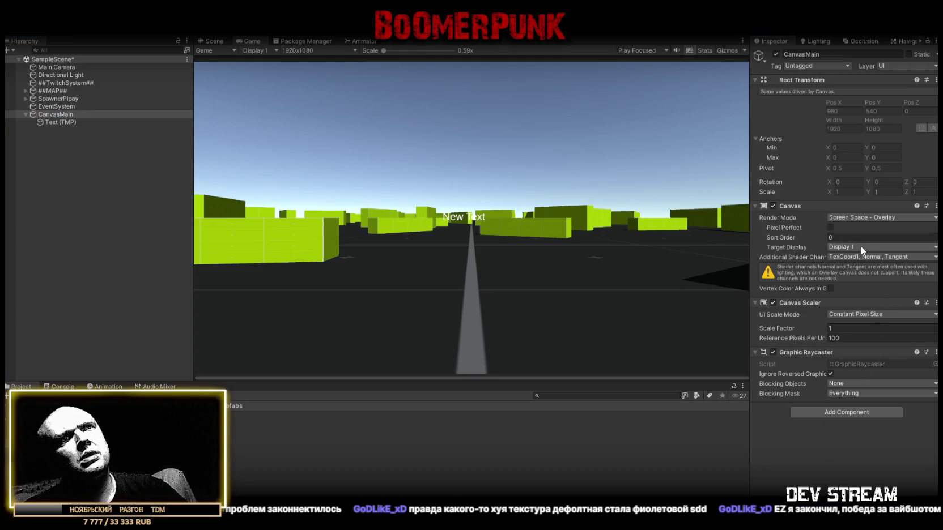
{"action": "left_click", "coordinate": [855, 314]}
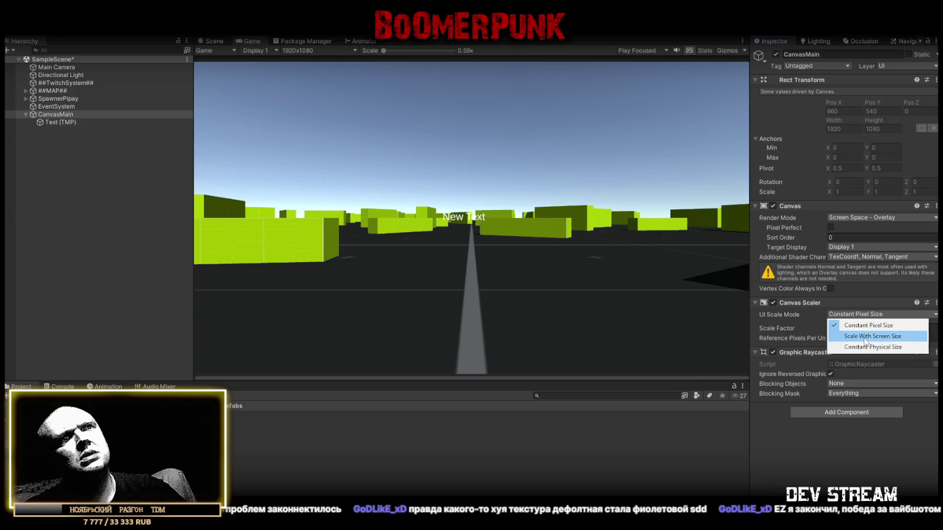
{"action": "left_click", "coordinate": [864, 338]}
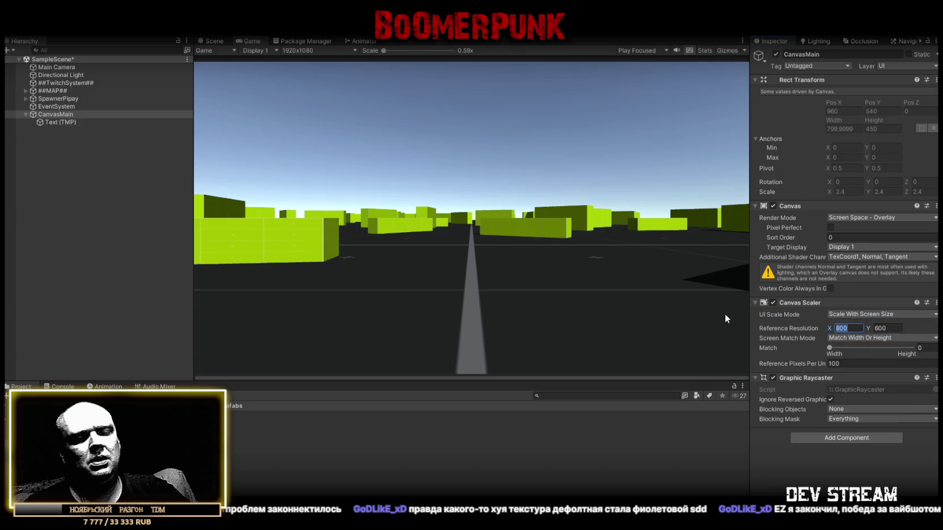
{"action": "type", "text": "1920"}
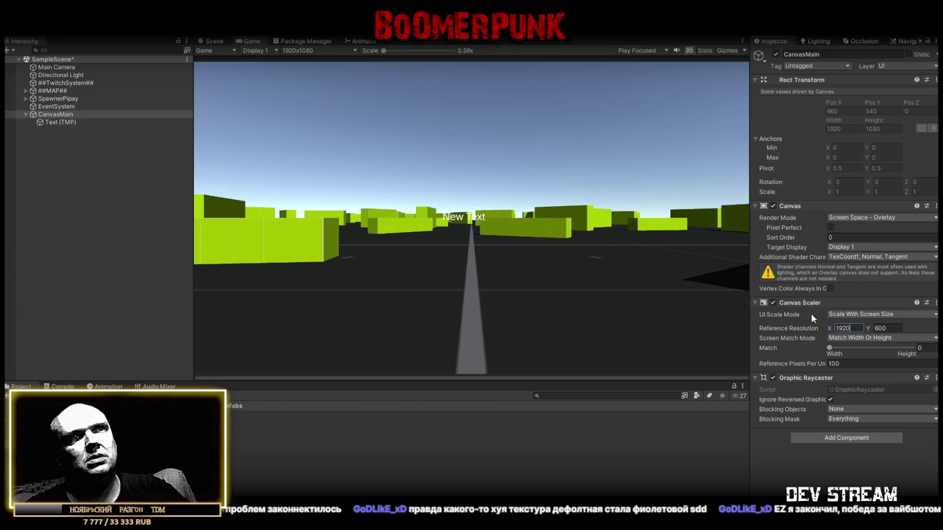
{"action": "left_click", "coordinate": [889, 330]}
{"action": "type", "text": "1080"}
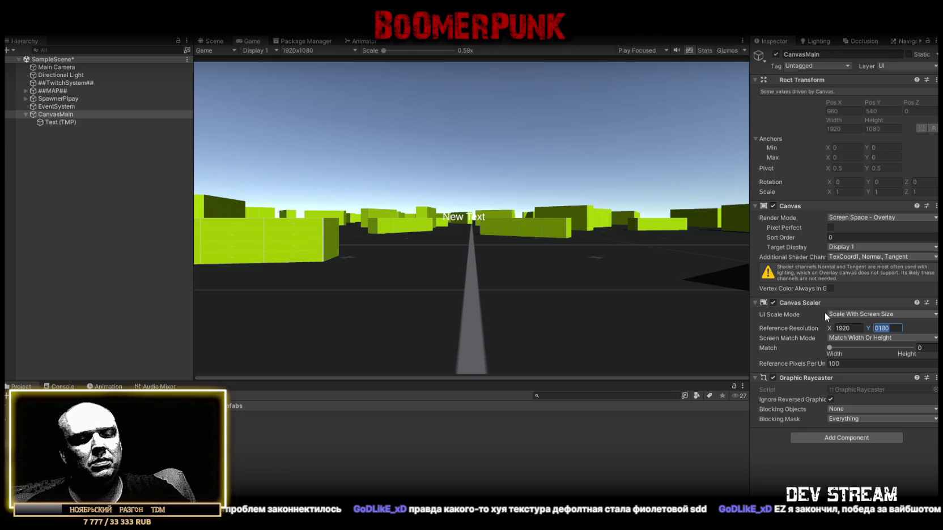
{"action": "left_click_drag", "start_coordinate": [871, 347], "coordinate": [912, 348]}
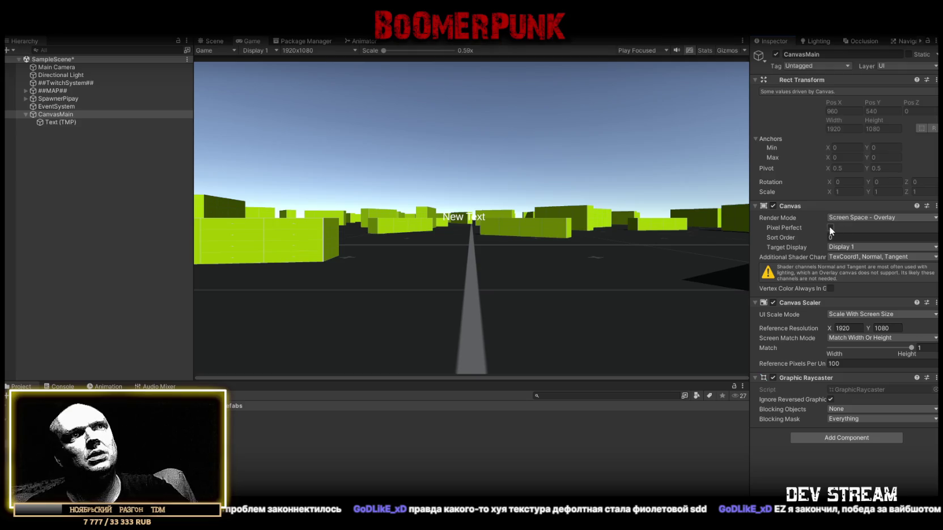
Step: Set CanvasMain's Additional Shader Channels to Everything
{"action": "left_click", "coordinate": [852, 256]}
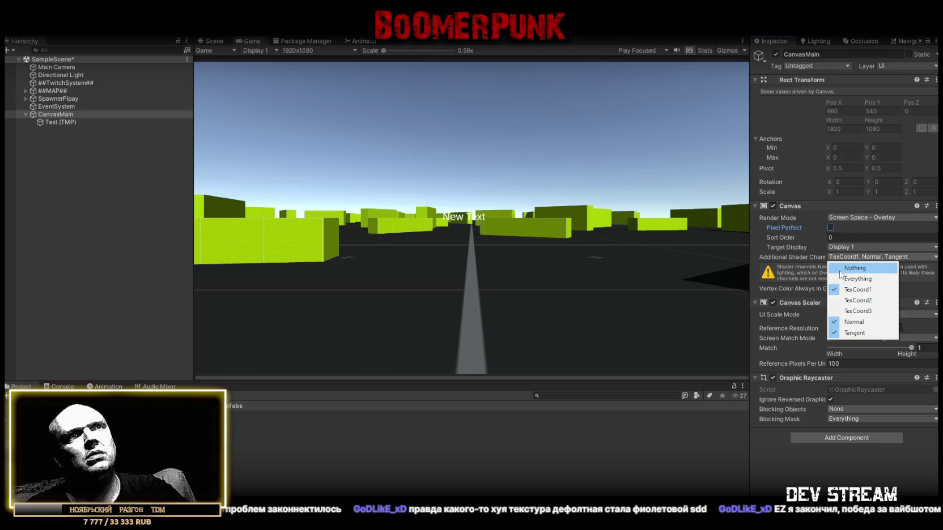
{"action": "left_click", "coordinate": [853, 269]}
{"action": "left_click", "coordinate": [845, 256]}
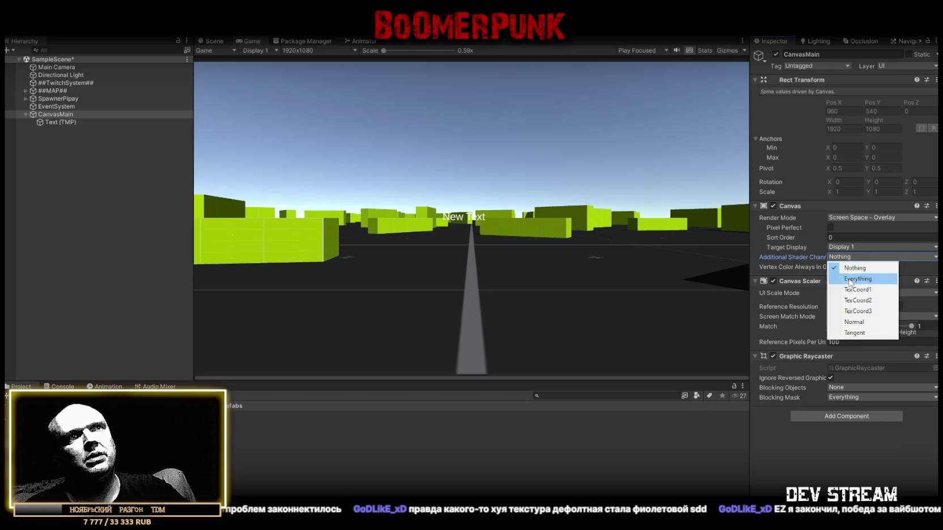
{"action": "left_click", "coordinate": [850, 280]}
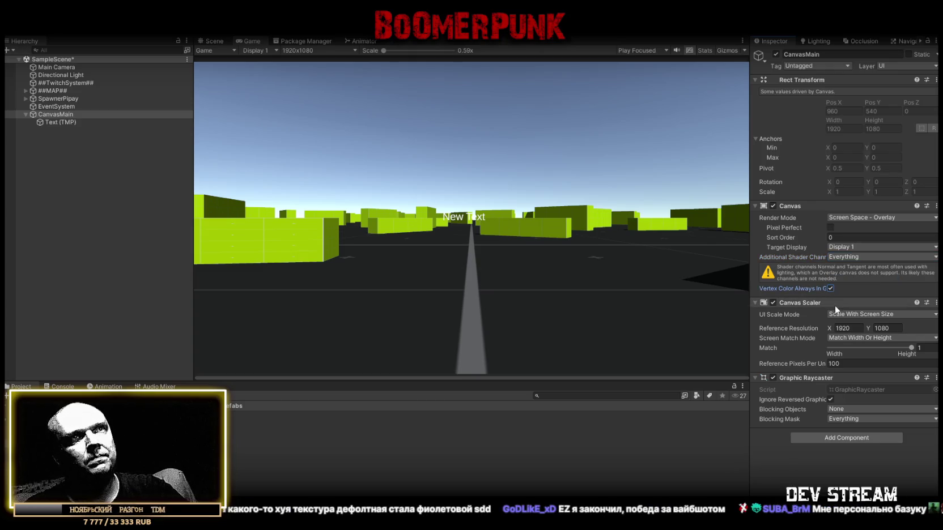
{"action": "left_click", "coordinate": [842, 256]}
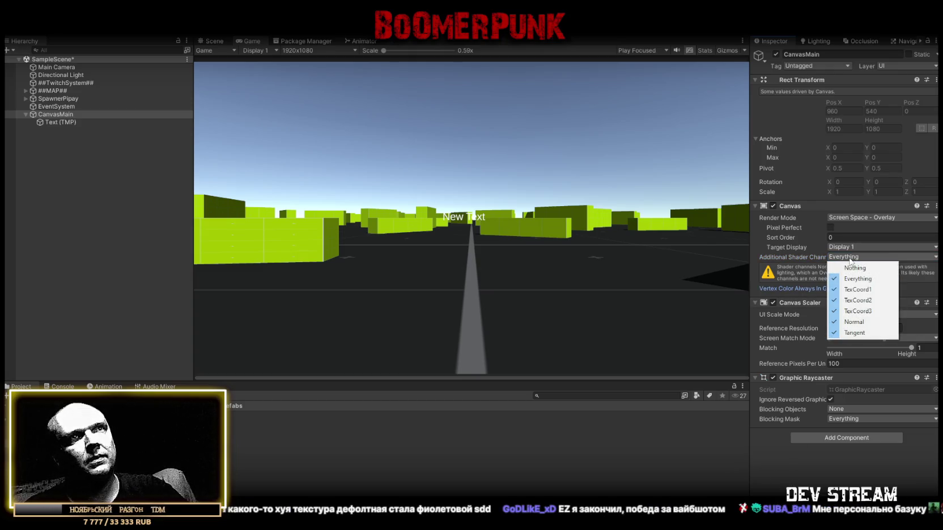
{"action": "left_click", "coordinate": [853, 267]}
{"action": "left_click", "coordinate": [853, 256]}
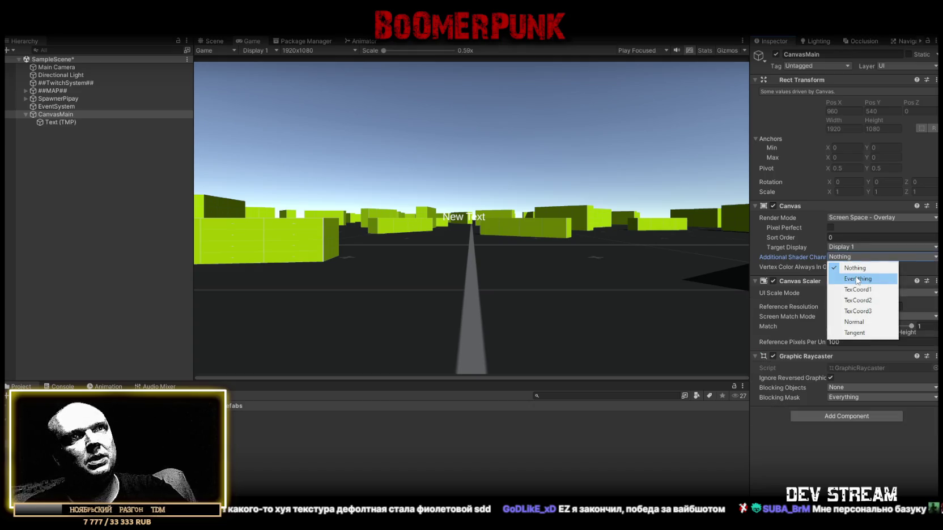
{"action": "left_click", "coordinate": [858, 279]}
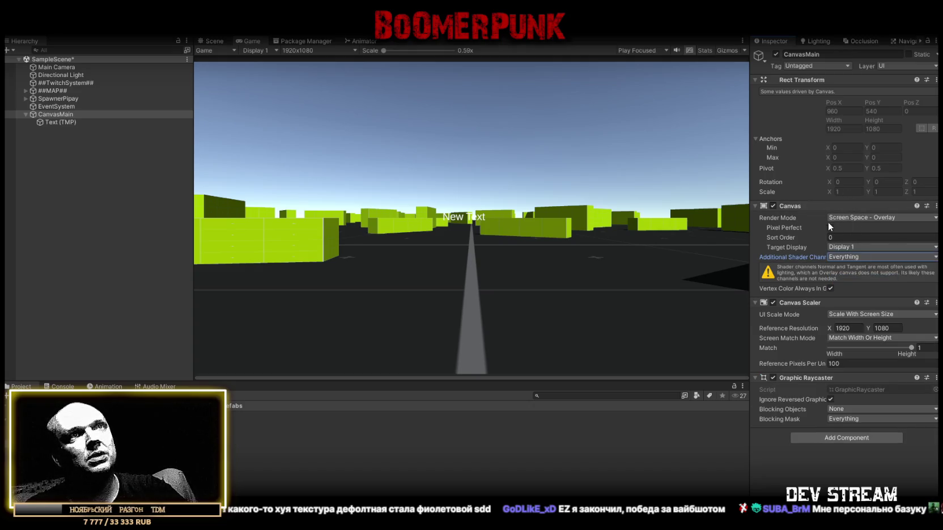
{"action": "left_click", "coordinate": [61, 122]}
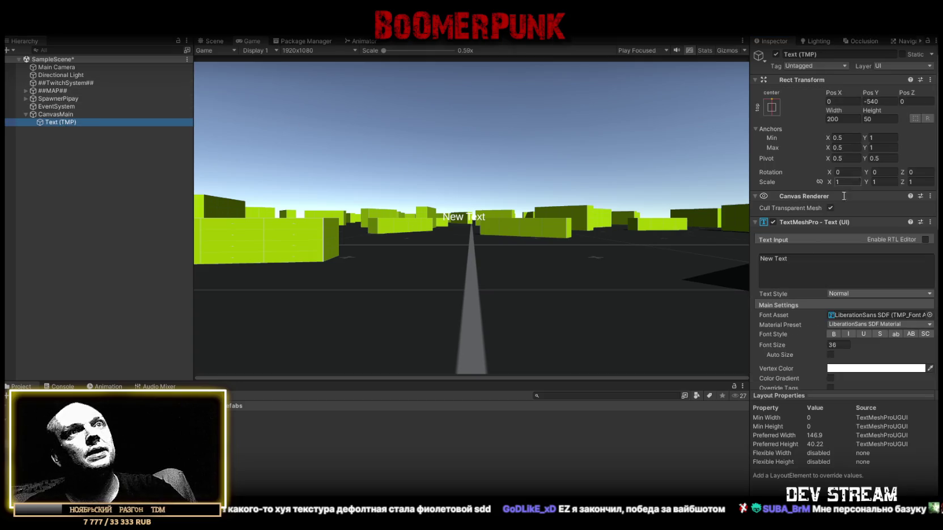
Step: Give Text (TMP) the Doctor Glitch SDF font and a purple colour
{"action": "left_click", "coordinate": [929, 315]}
{"action": "left_click", "coordinate": [841, 201]}
{"action": "left_click", "coordinate": [901, 218]}
{"action": "left_click", "coordinate": [851, 278]}
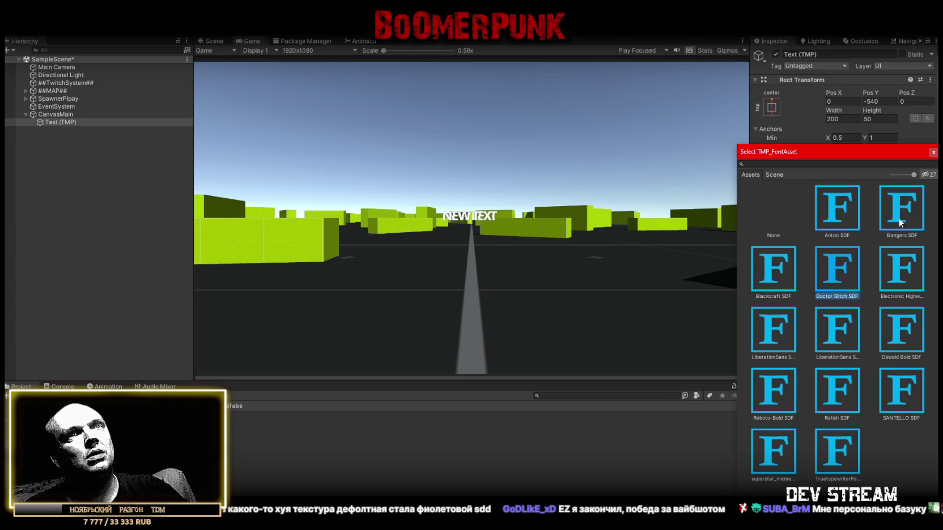
{"action": "double_click", "coordinate": [837, 268]}
{"action": "left_click", "coordinate": [864, 369]}
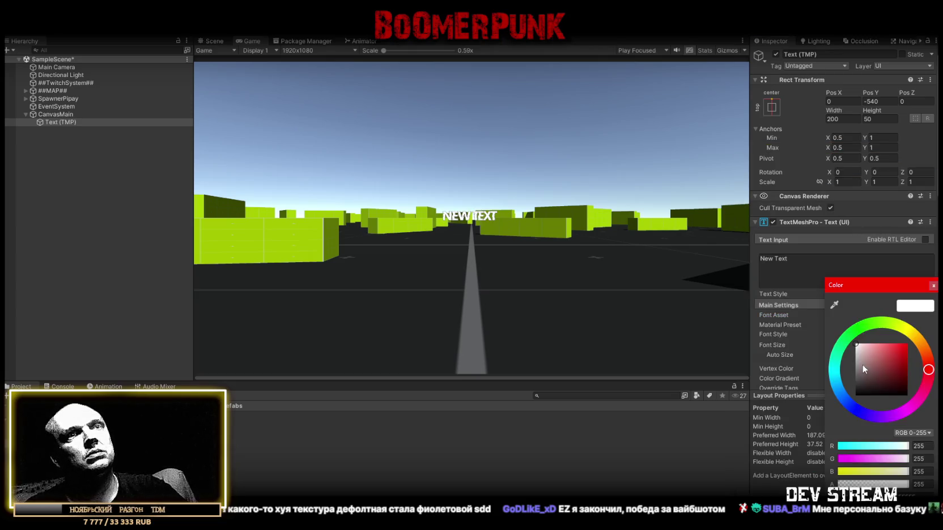
{"action": "left_click_drag", "start_coordinate": [894, 359], "coordinate": [907, 344]}
{"action": "left_click", "coordinate": [918, 337]}
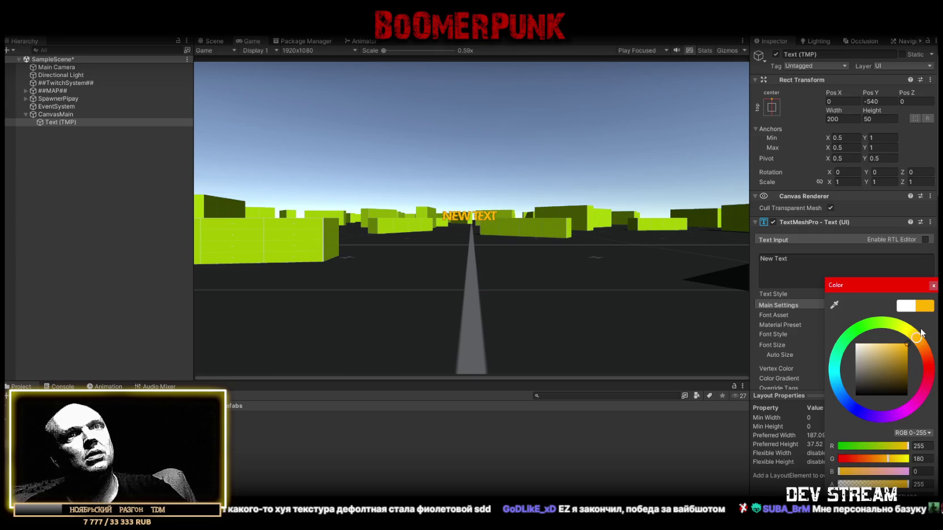
{"action": "left_click", "coordinate": [890, 416]}
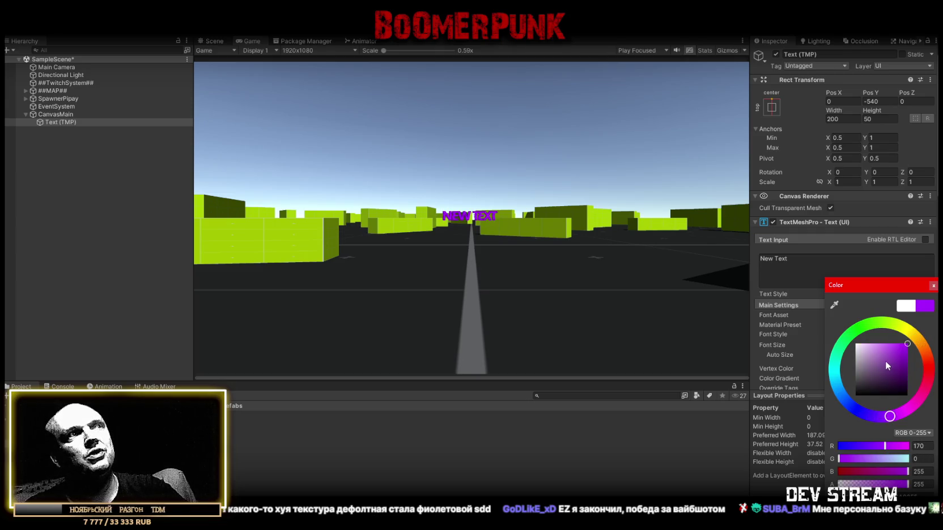
{"action": "left_click", "coordinate": [789, 292]}
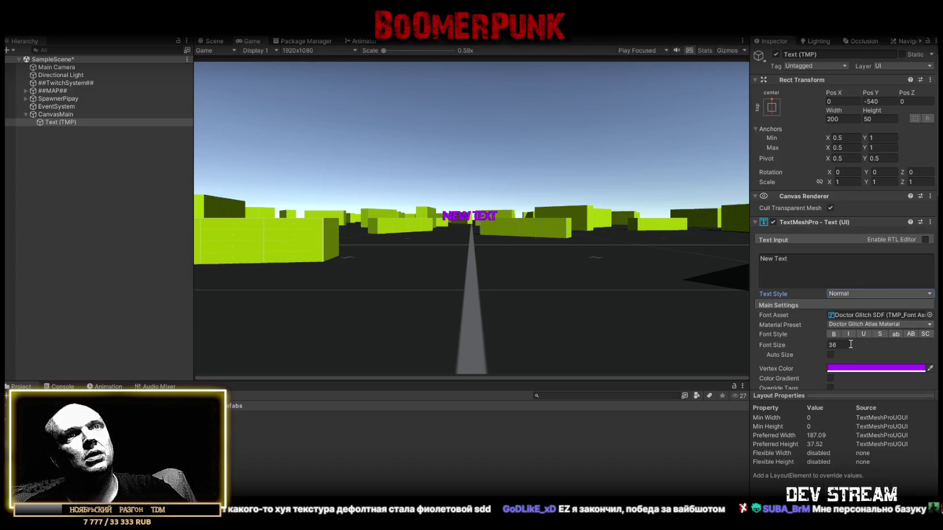
Step: Set font size 72, text content 99, and Pos Y -125
{"action": "mouse_move", "coordinate": [802, 345]}
{"action": "left_mouse_down"}
{"action": "mouse_move", "coordinate": [890, 340]}
{"action": "mouse_move", "coordinate": [323, 326]}
{"action": "mouse_move", "coordinate": [628, 335]}
{"action": "left_mouse_up"}
{"action": "type", "text": "72"}
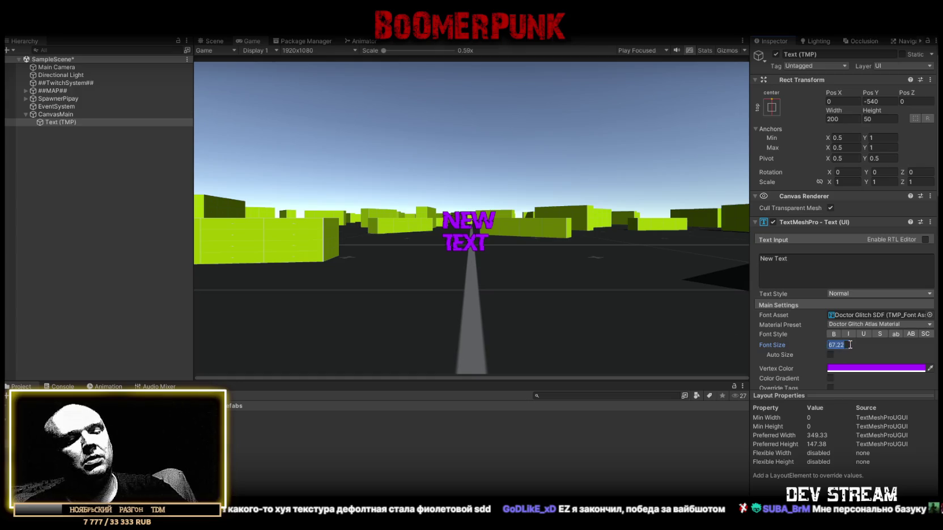
{"action": "left_click", "coordinate": [796, 262]}
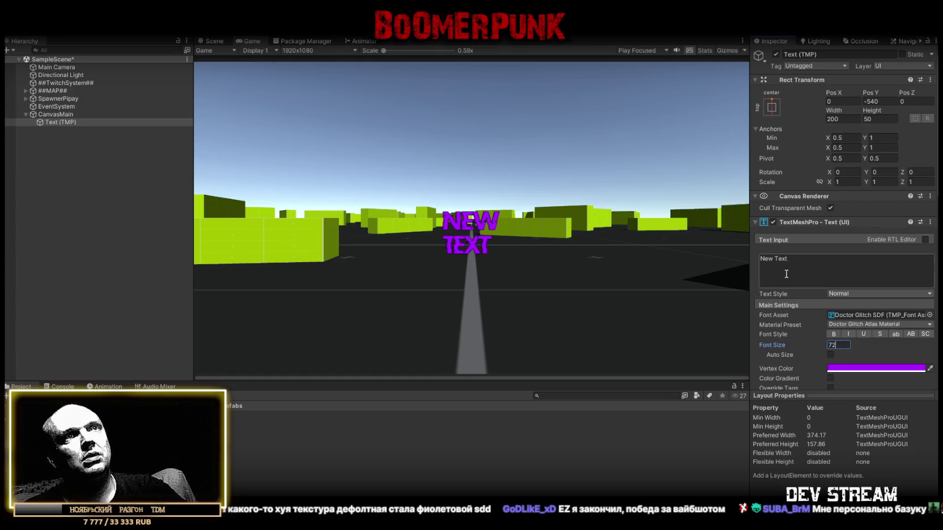
{"action": "type", "text": "99"}
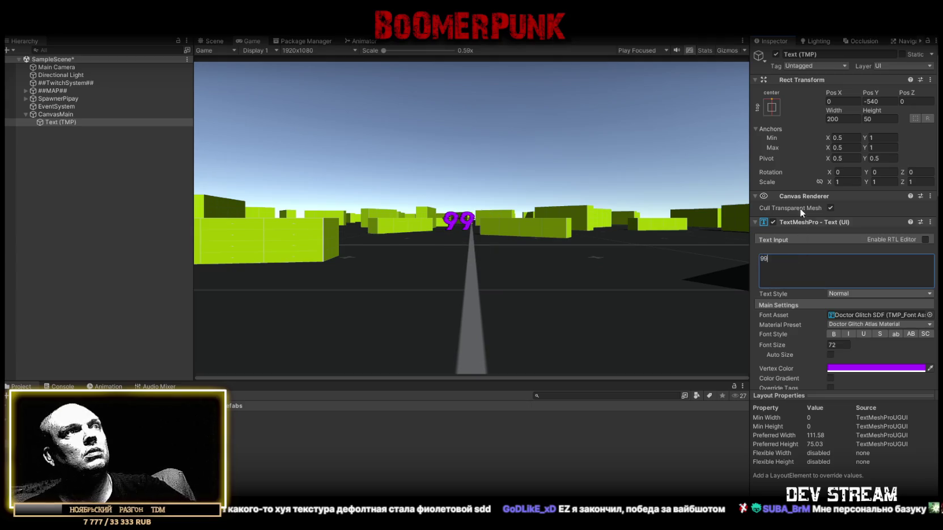
{"action": "left_click", "coordinate": [888, 101]}
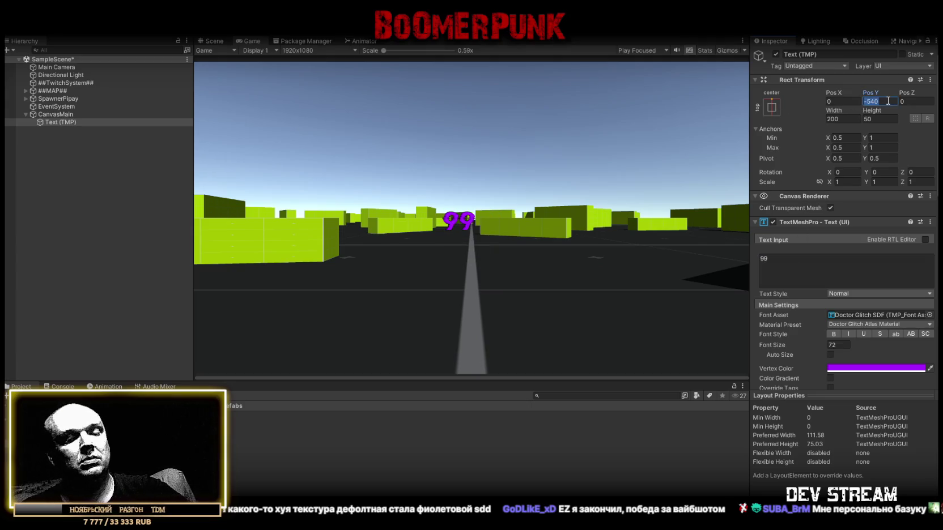
{"action": "type", "text": "-125"}
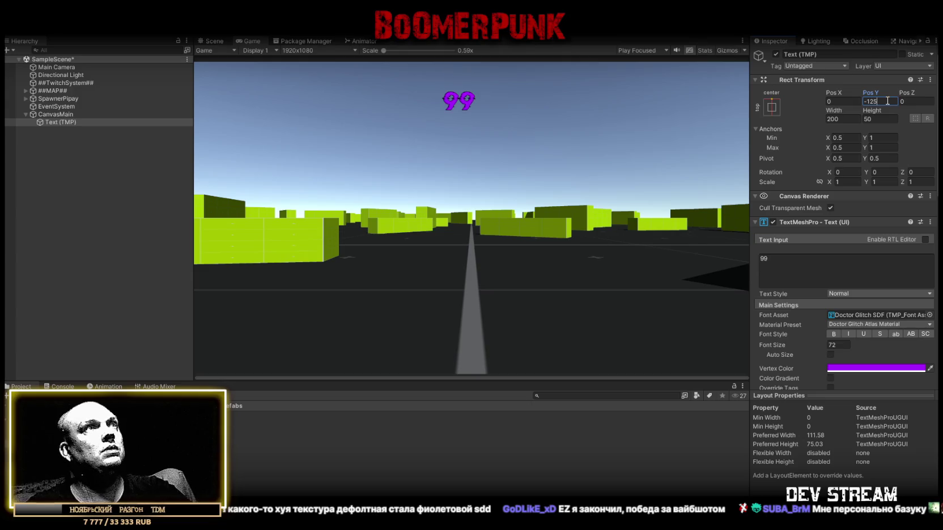
{"action": "key", "text": "Return"}
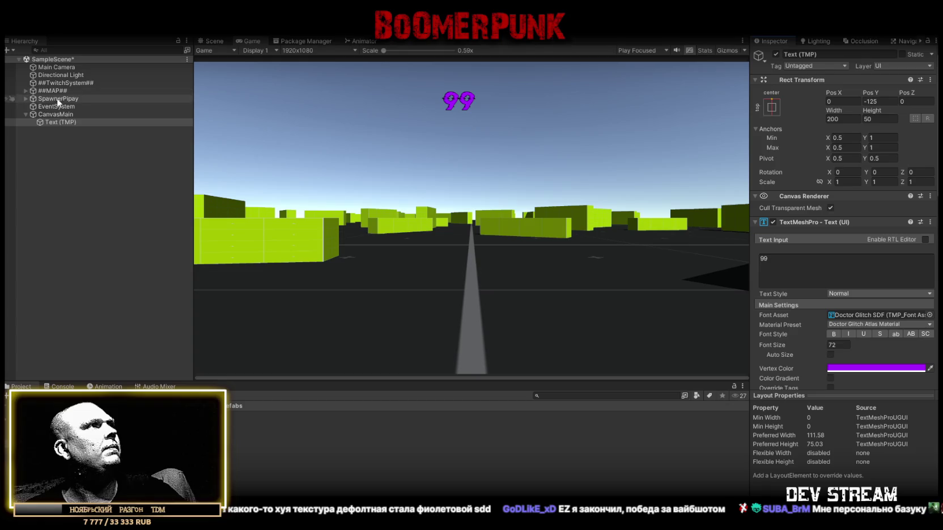
Step: Move CanvasMain above EventSystem and assign Text (TMP) to TwitchSystem's Countdown and Lobby Count Text
{"action": "left_click", "coordinate": [61, 83]}
{"action": "left_click_drag", "start_coordinate": [54, 115], "coordinate": [53, 101]}
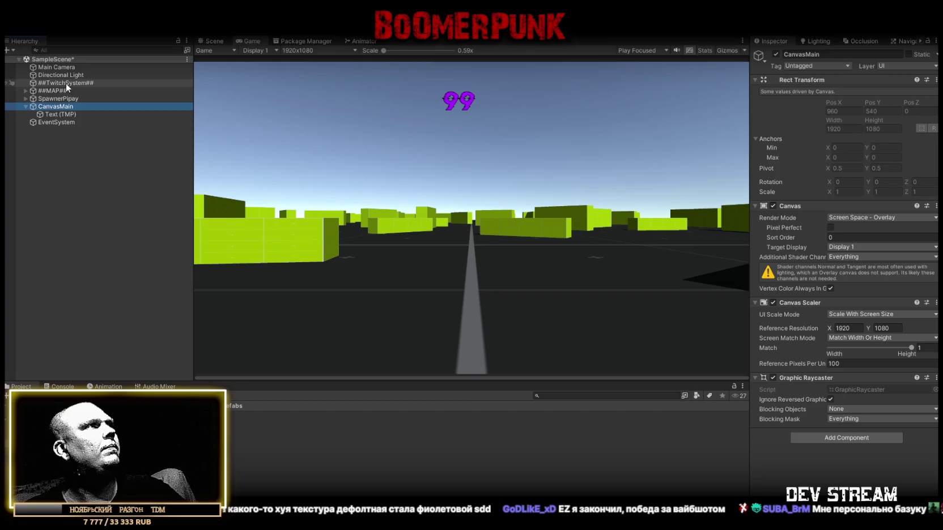
{"action": "left_click", "coordinate": [66, 83]}
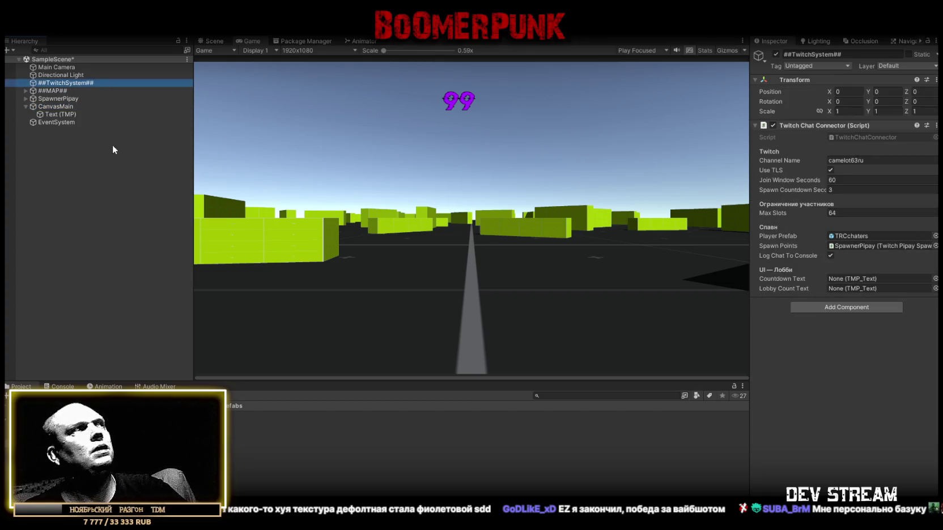
{"action": "mouse_move", "coordinate": [56, 112]}
{"action": "left_mouse_down"}
{"action": "mouse_move", "coordinate": [858, 289]}
{"action": "mouse_move", "coordinate": [860, 277]}
{"action": "left_mouse_up"}
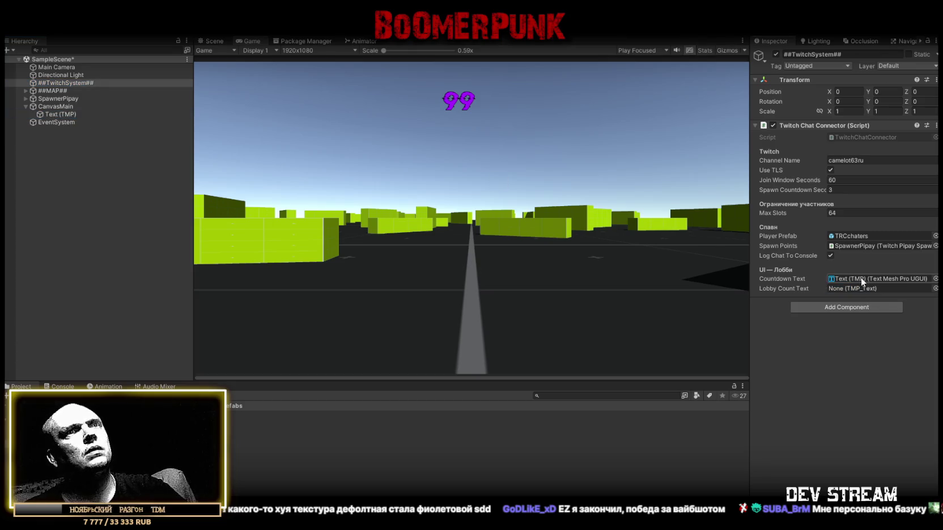
{"action": "left_click_drag", "start_coordinate": [61, 112], "coordinate": [864, 292]}
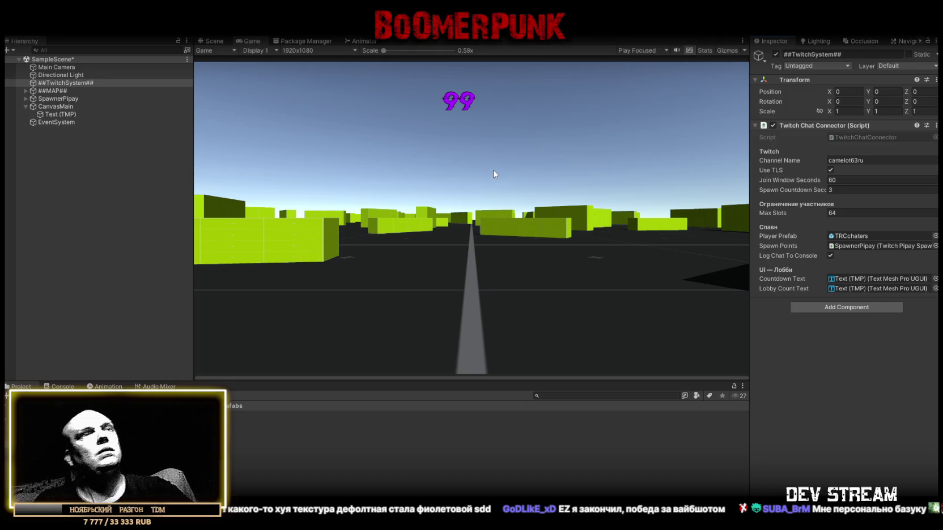
{"action": "left_click", "coordinate": [57, 114]}
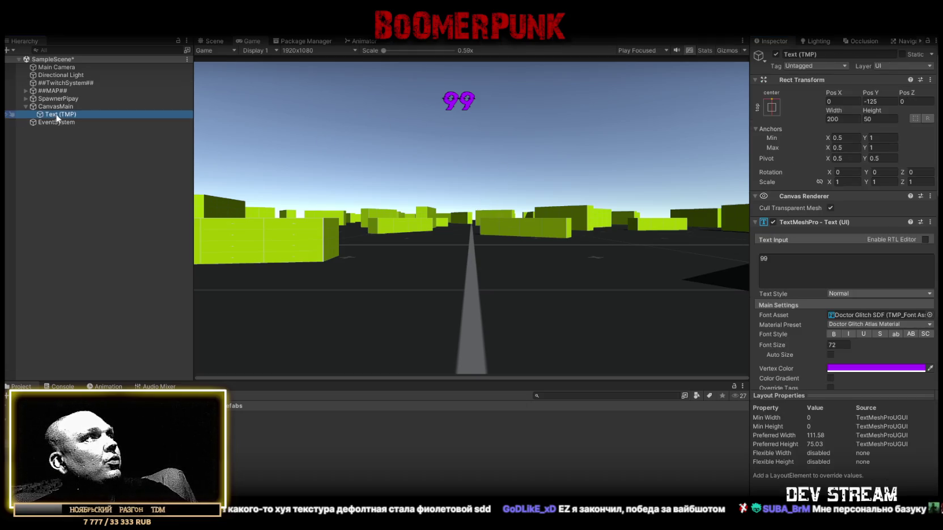
Step: Rename Text (TMP) to Time (TMP), then duplicate it as Players (TMP)
{"action": "left_click", "coordinate": [56, 112]}
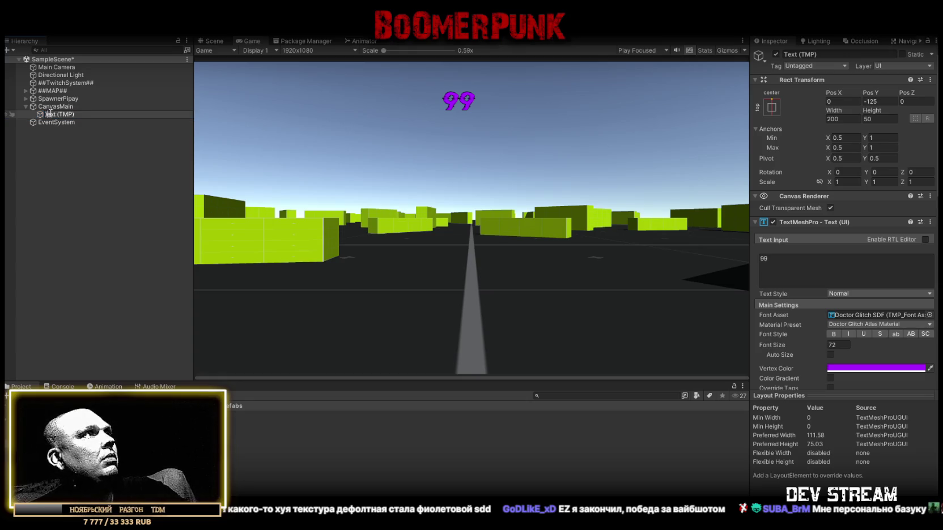
{"action": "double_click", "coordinate": [56, 114]}
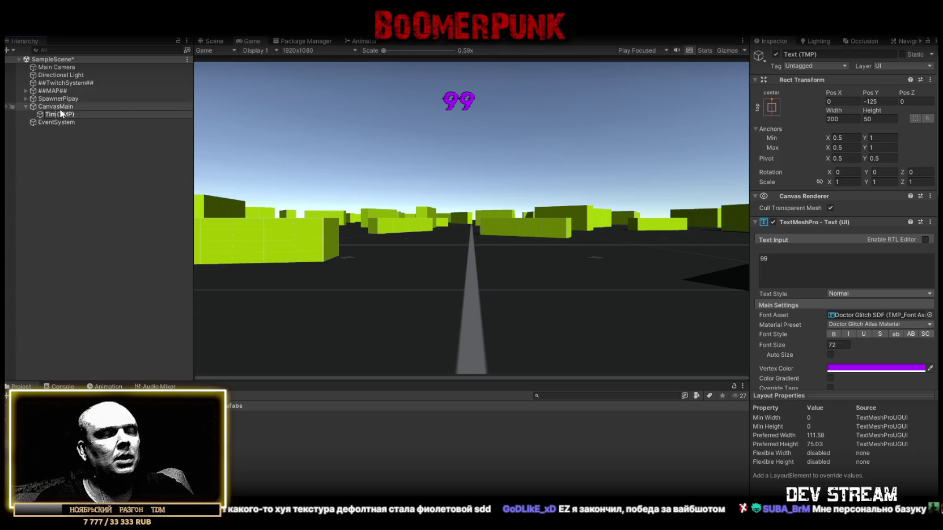
{"action": "key", "text": "Return"}
{"action": "key", "text": "ctrl+d"}
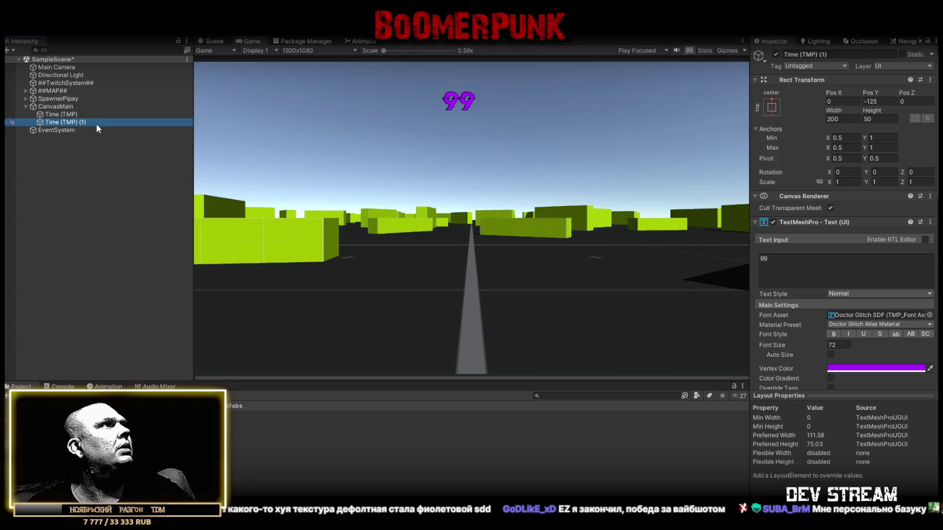
{"action": "key", "text": "BackSpace"}
{"action": "key", "text": "BackSpace"}
{"action": "key", "text": "BackSpace"}
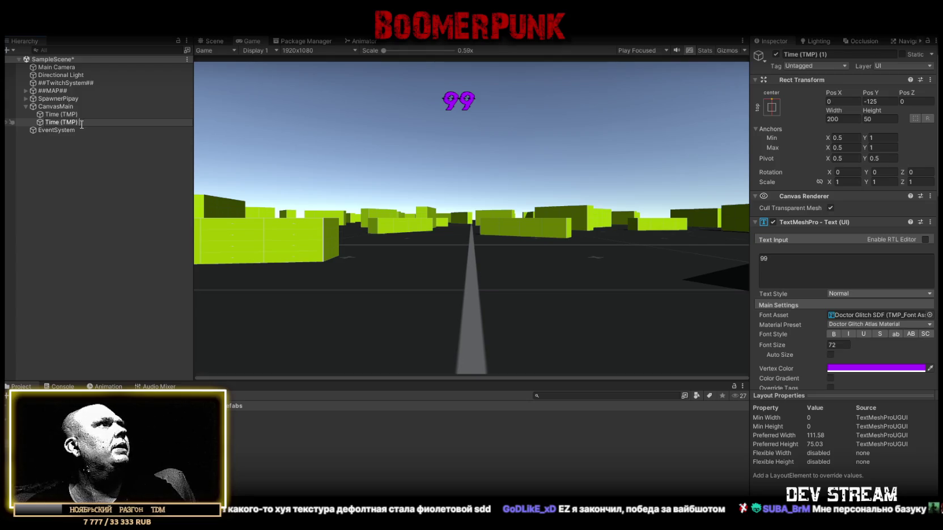
{"action": "double_click", "coordinate": [52, 122]}
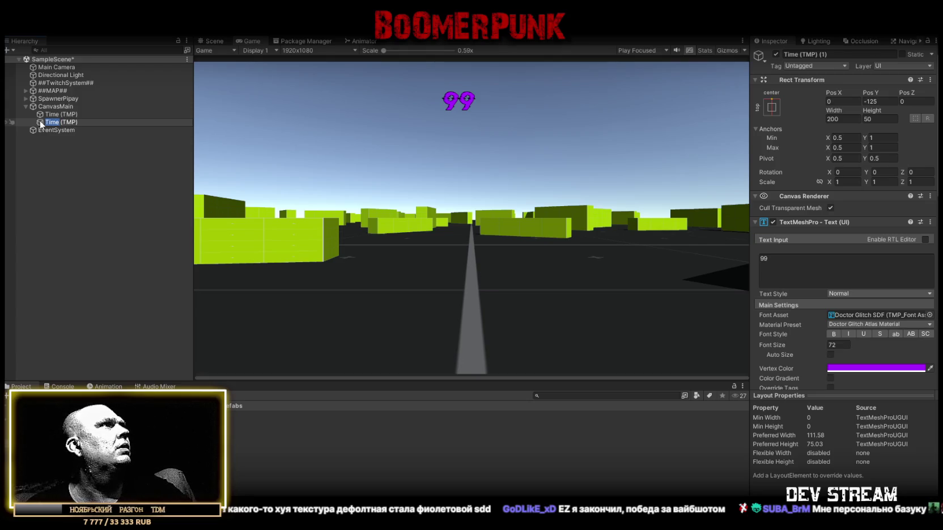
{"action": "type", "text": "Pla"}
{"action": "type", "text": "yers"}
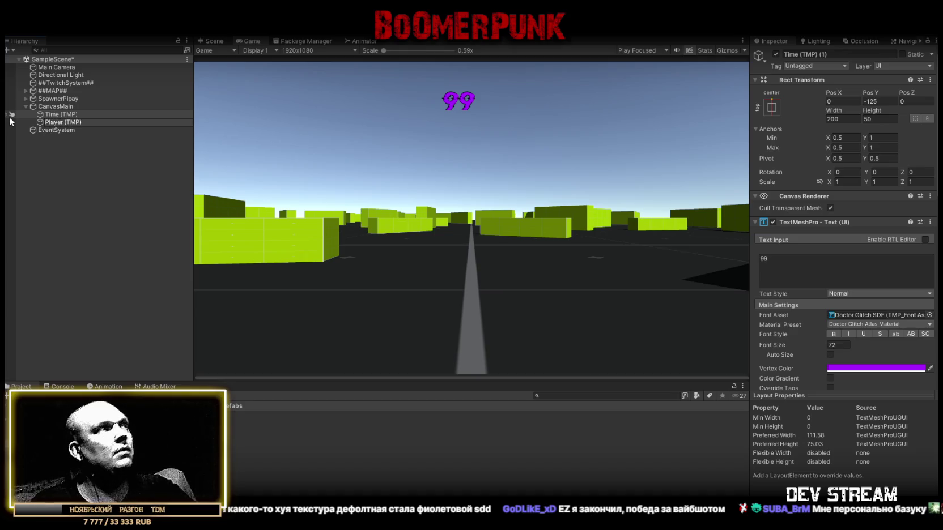
{"action": "key", "text": "Return"}
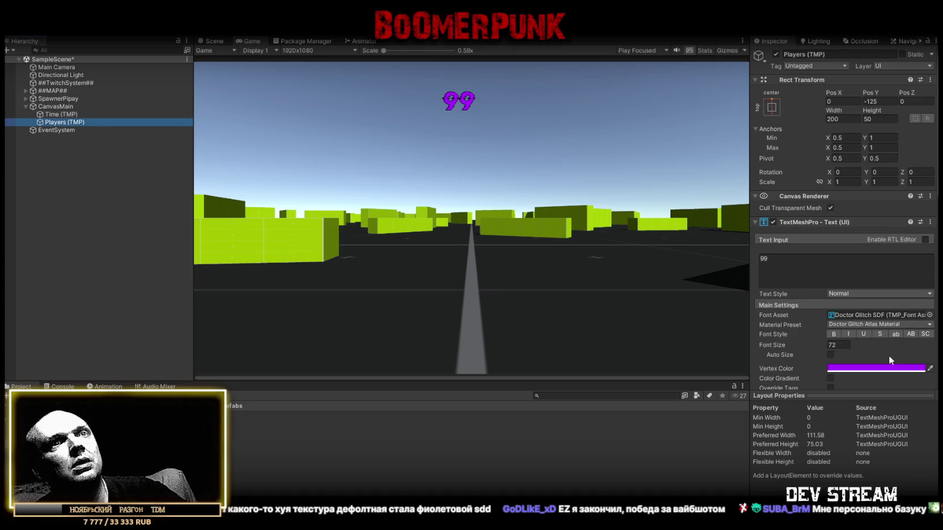
Step: Make Players (TMP) grey and change its text to 66
{"action": "left_click", "coordinate": [874, 368]}
{"action": "left_click_drag", "start_coordinate": [870, 367], "coordinate": [848, 367]}
{"action": "left_click", "coordinate": [933, 285]}
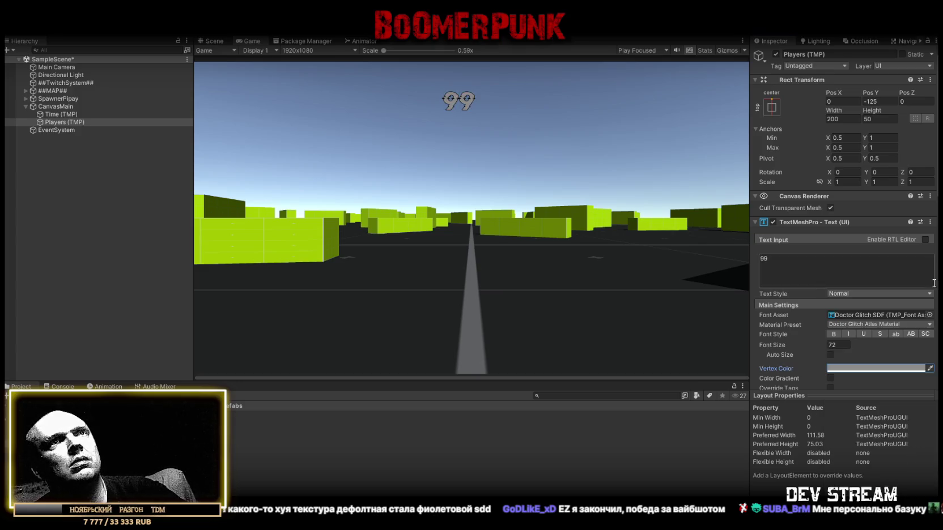
{"action": "left_click", "coordinate": [788, 264]}
{"action": "type", "text": "66"}
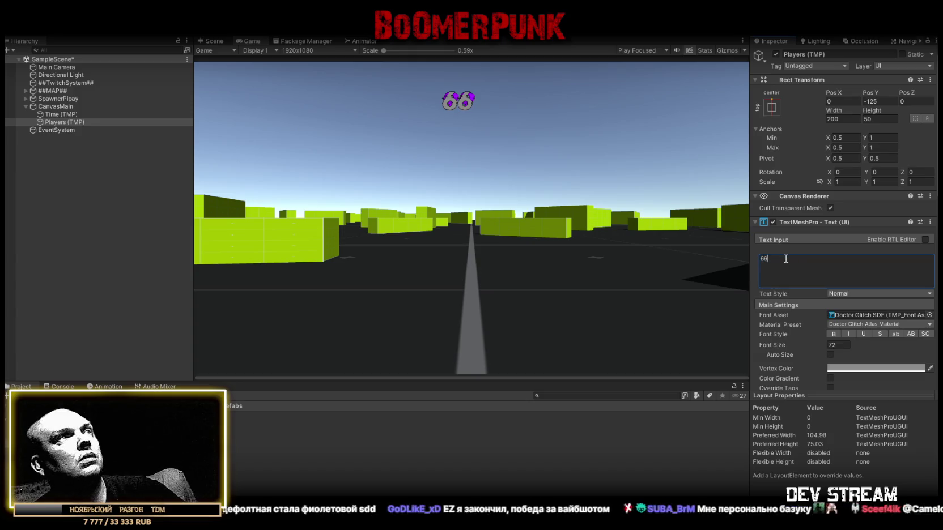
Step: Anchor Players (TMP) to the top-left with Pos X 165
{"action": "left_click", "coordinate": [771, 107]}
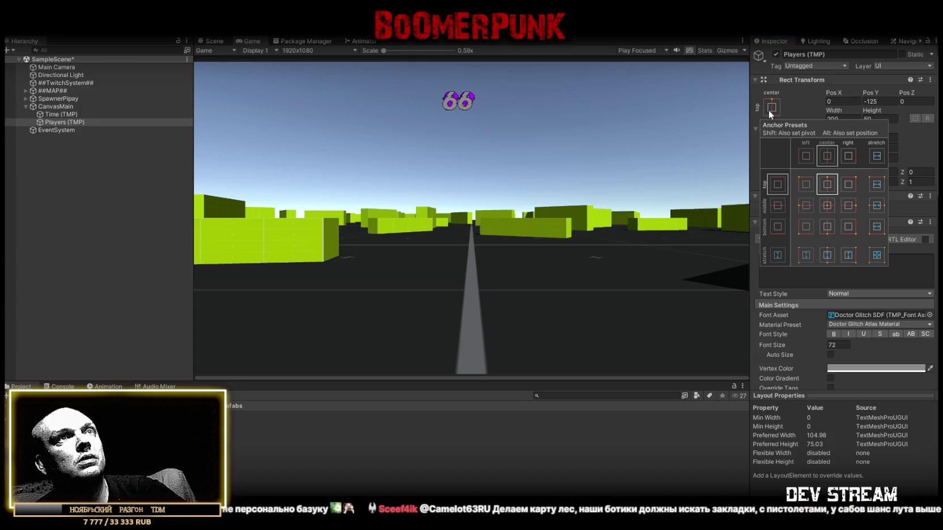
{"action": "left_click", "coordinate": [806, 184]}
{"action": "mouse_move", "coordinate": [832, 92]}
{"action": "left_mouse_down"}
{"action": "mouse_move", "coordinate": [564, 104]}
{"action": "mouse_move", "coordinate": [787, 154]}
{"action": "mouse_move", "coordinate": [793, 101]}
{"action": "mouse_move", "coordinate": [519, 71]}
{"action": "mouse_move", "coordinate": [569, 79]}
{"action": "left_mouse_up"}
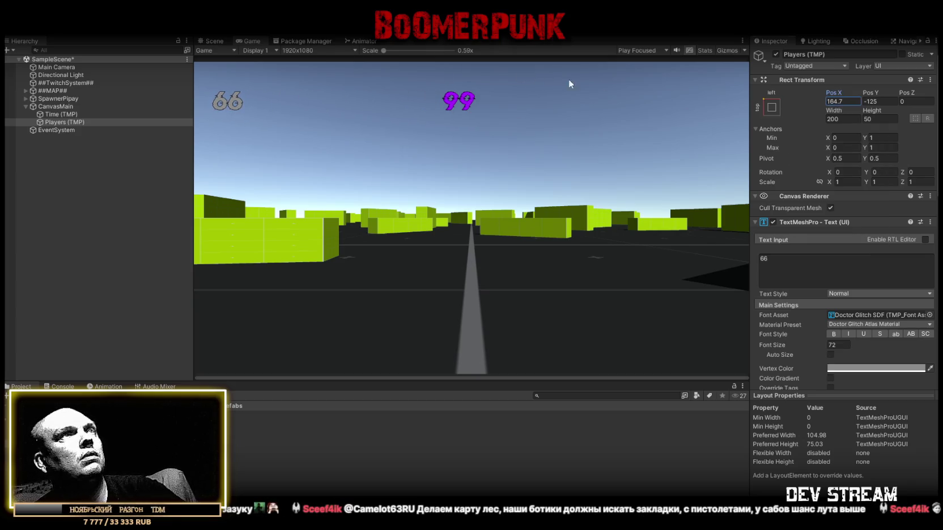
{"action": "double_click", "coordinate": [838, 103]}
{"action": "type", "text": "165"}
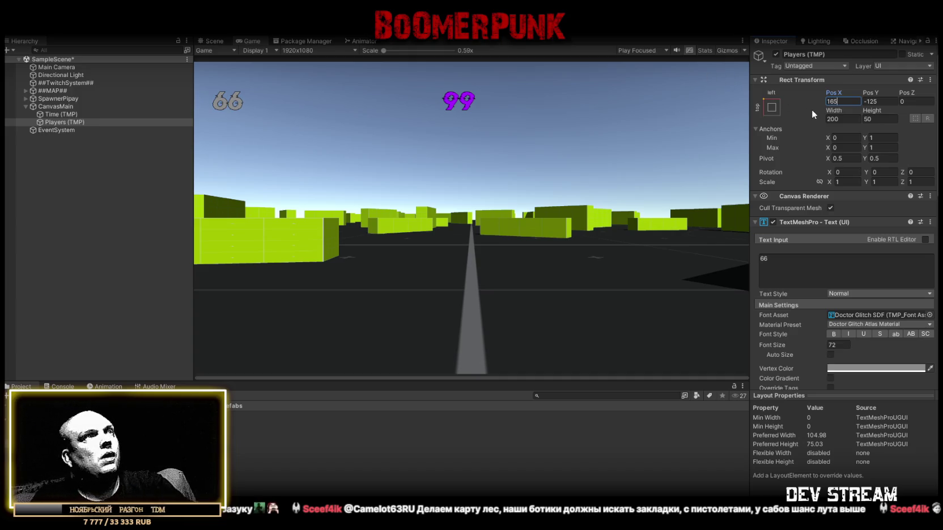
{"action": "left_click", "coordinate": [62, 113]}
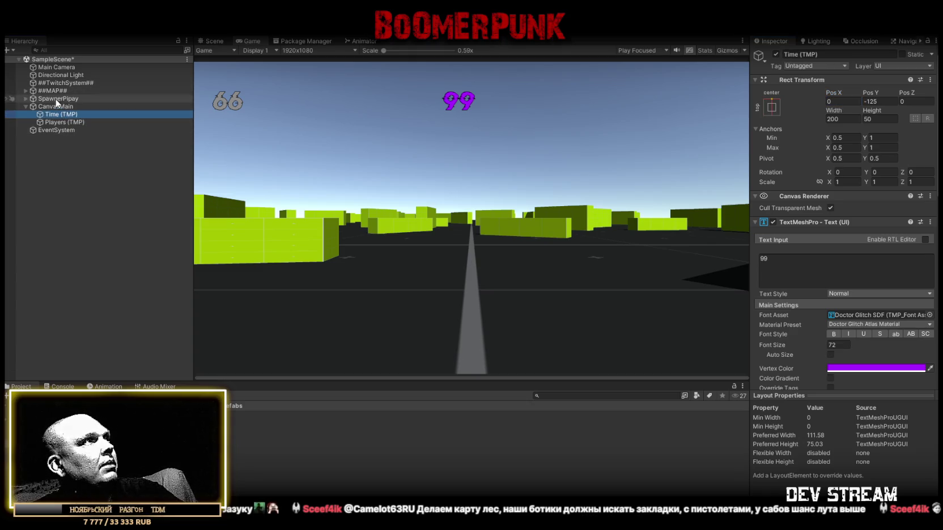
{"action": "left_click", "coordinate": [58, 83]}
Step: Assign Players (TMP) to TwitchSystem's Lobby Count Text and show the empty Console
{"action": "left_click_drag", "start_coordinate": [60, 121], "coordinate": [846, 287]}
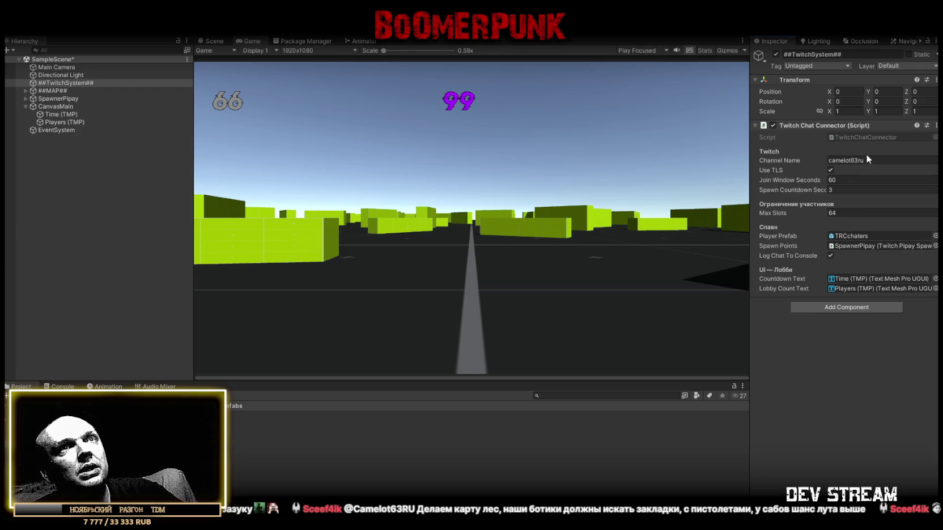
{"action": "left_click", "coordinate": [61, 386]}
{"action": "left_click", "coordinate": [21, 387]}
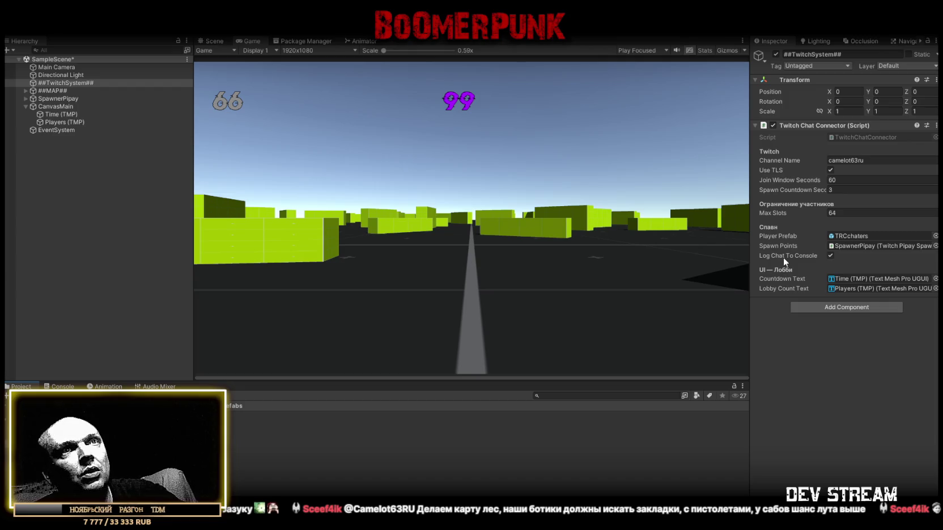
{"action": "left_click", "coordinate": [61, 386]}
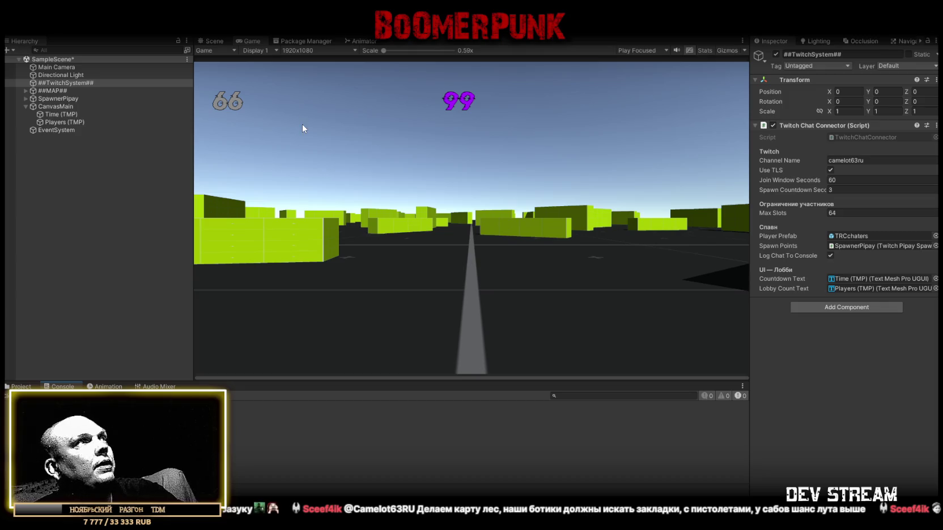